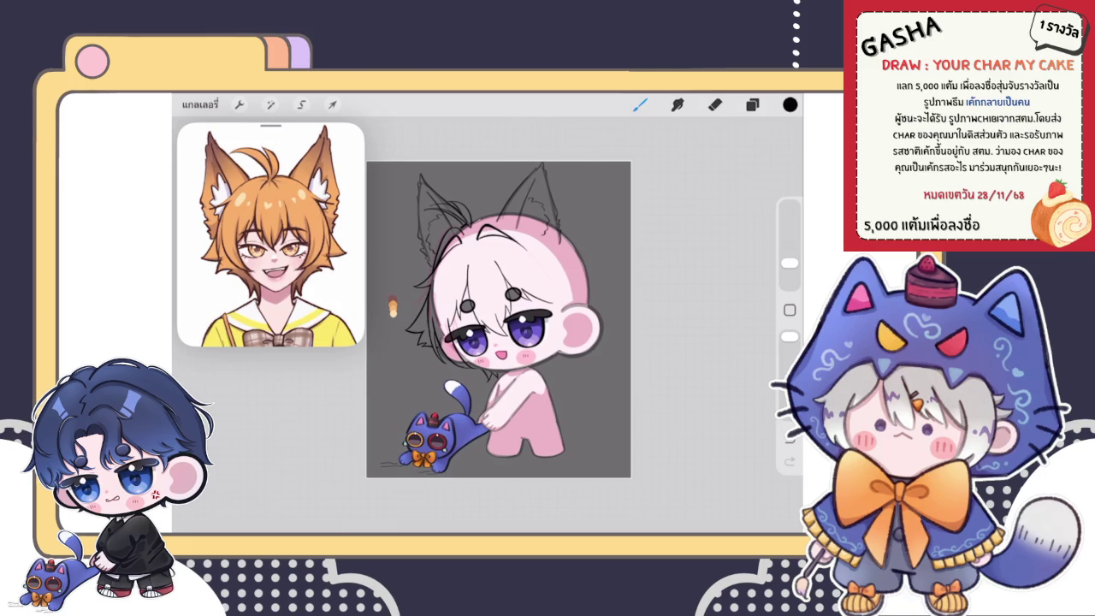
Toggle between eraser and brush, check the layers list, and zoom in on the cat ear.
key("e")
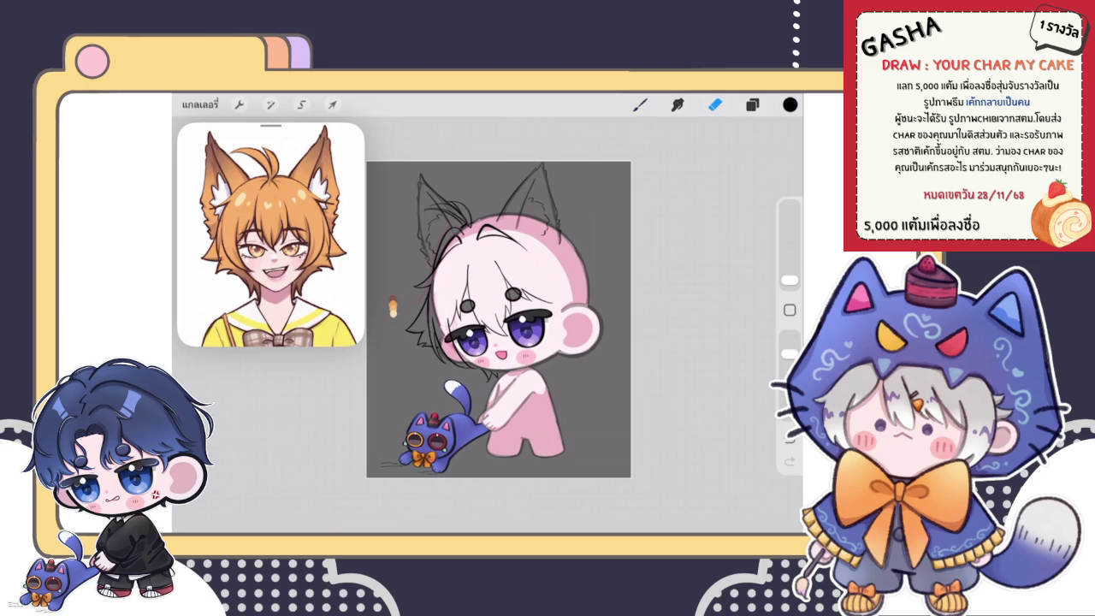
key("b")
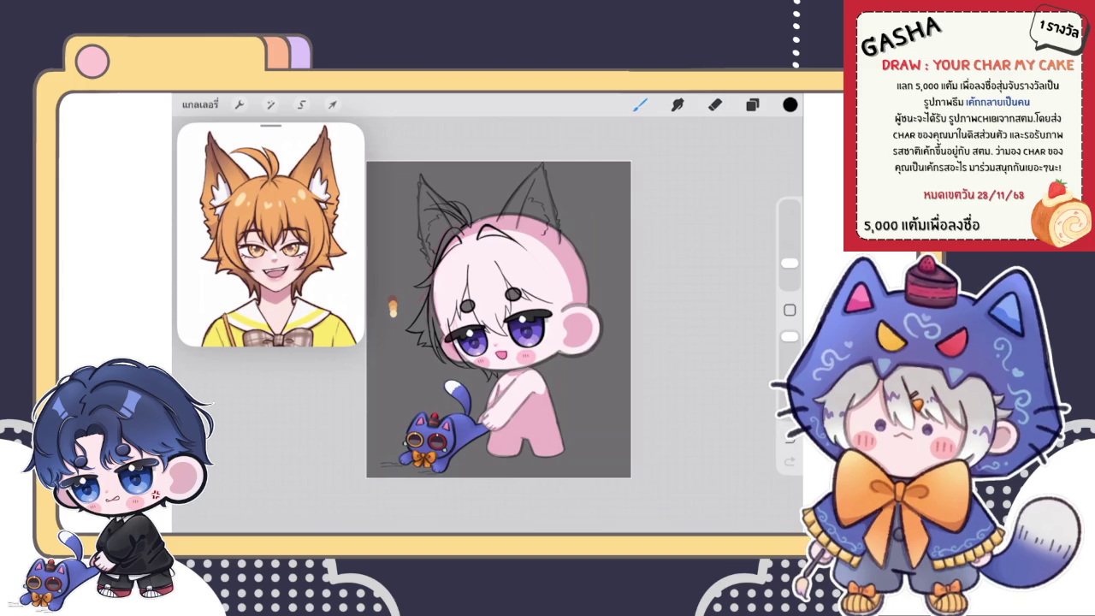
left_click(751, 105)
left_click(752, 104)
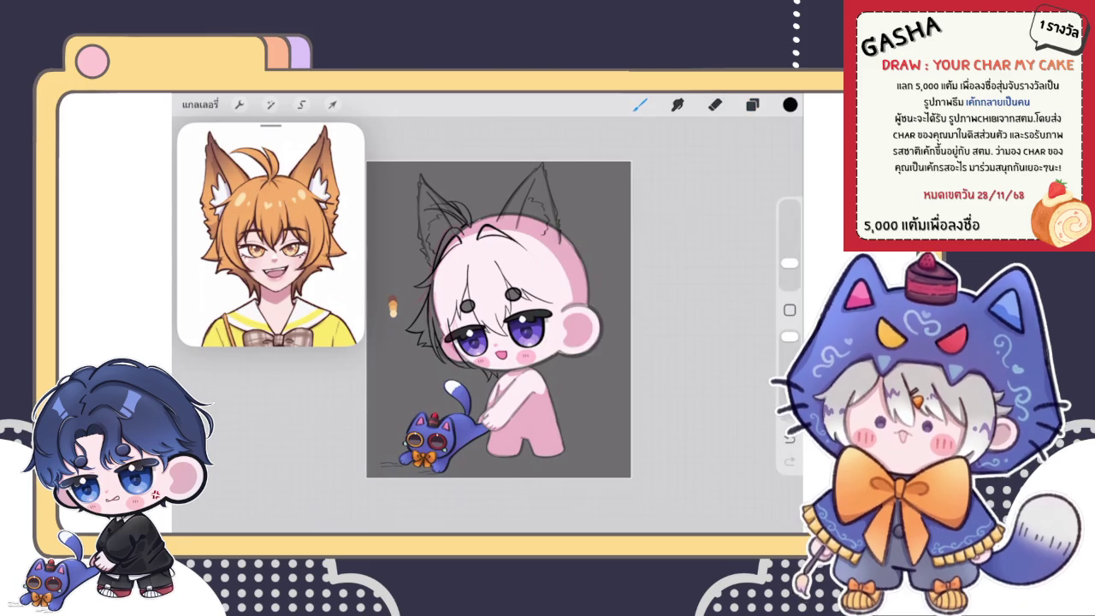
scroll(496, 325, "up", 3)
scroll(496, 325, "up", 3)
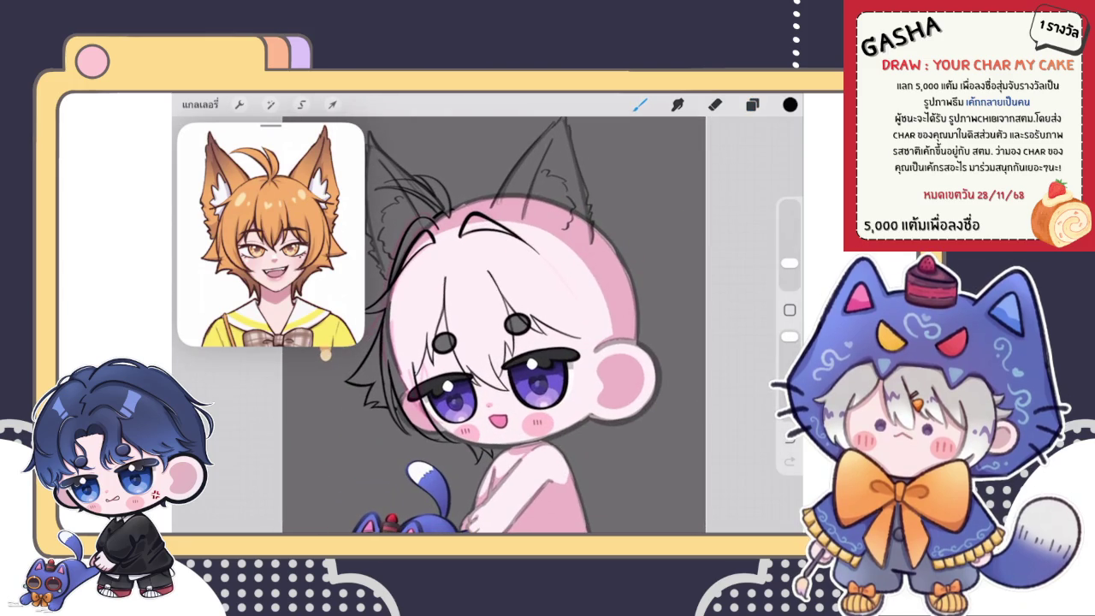
scroll(496, 325, "up", 3)
scroll(496, 325, "down", 5)
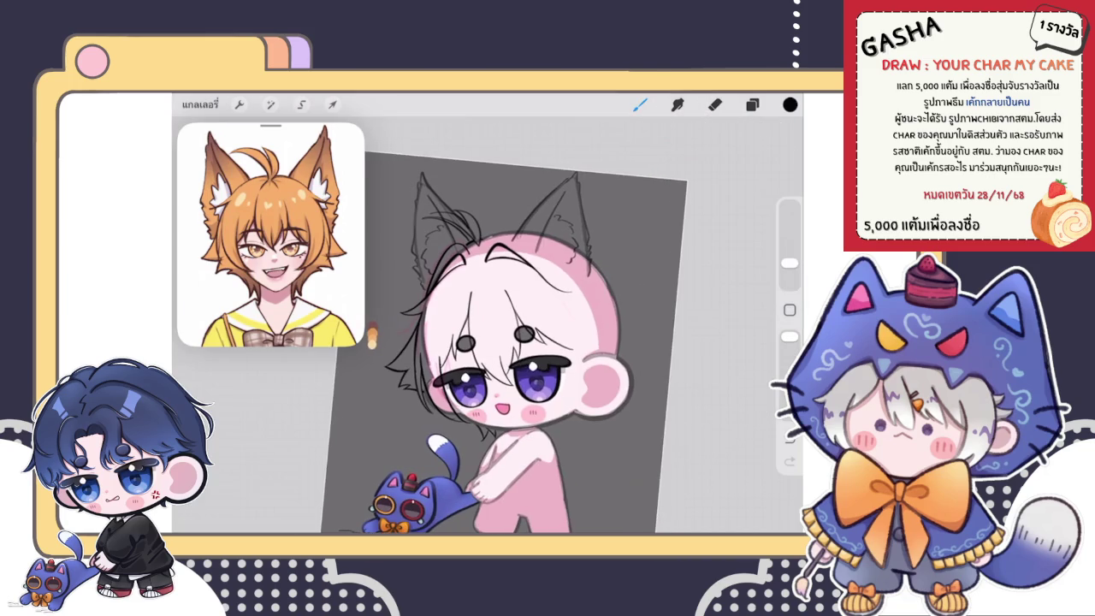
scroll(547, 256, "up", 5)
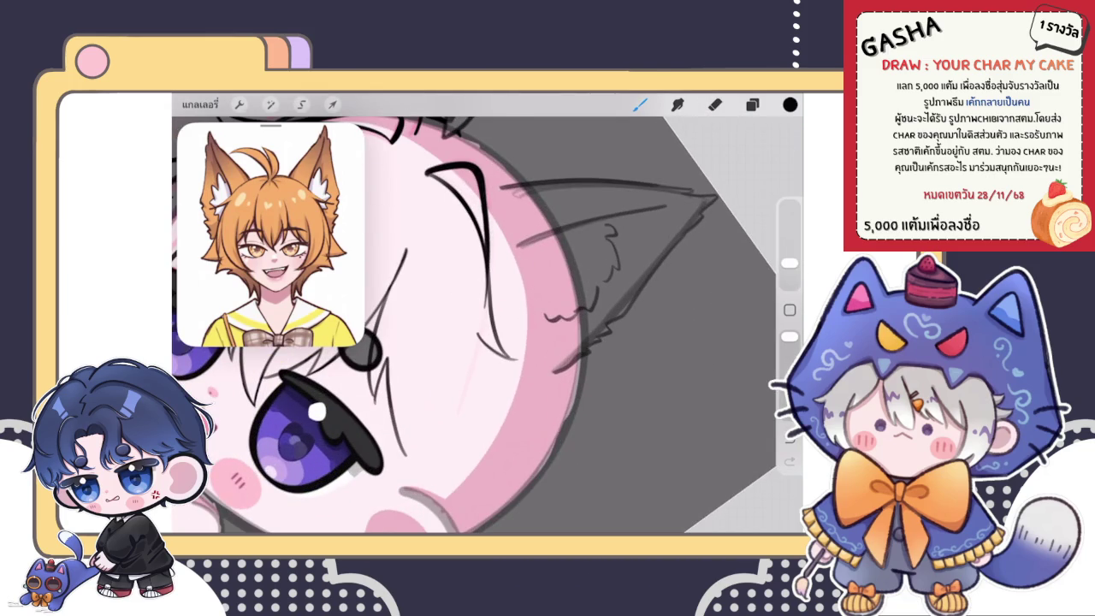
scroll(488, 316, "up", 3)
Undo the last stroke and redraw the curved line beside the ear.
key("ctrl+z")
left_click_drag(479, 317, 526, 376)
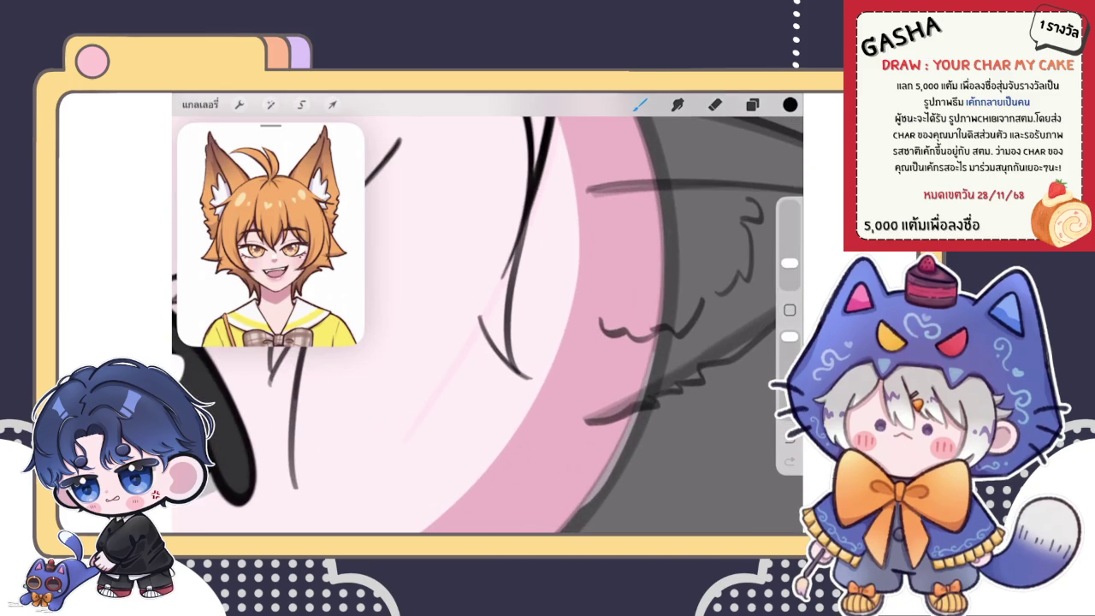
left_click(715, 104)
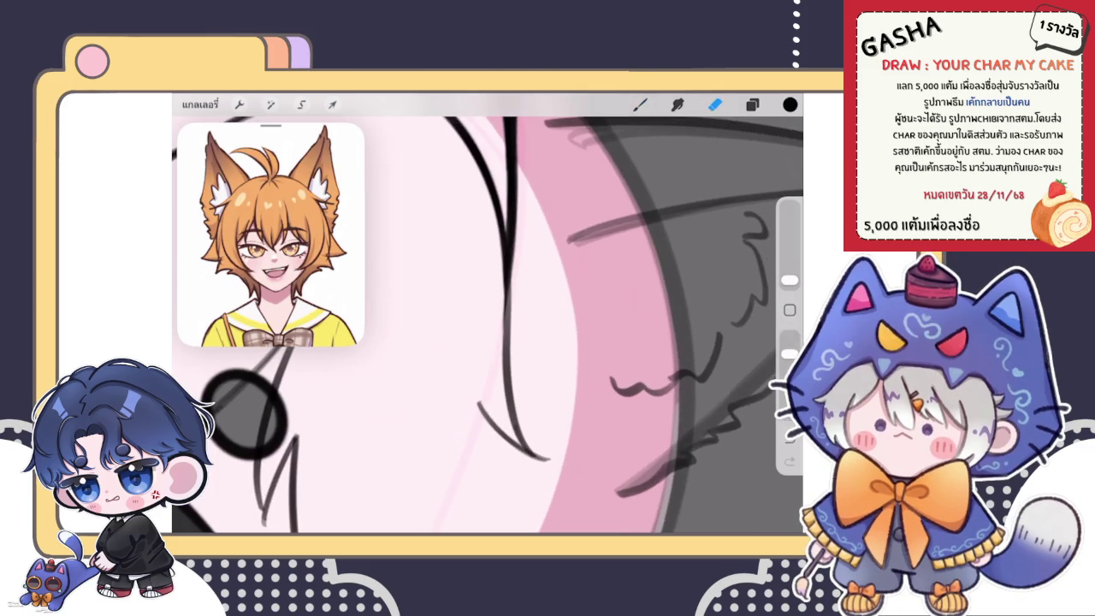
key("b")
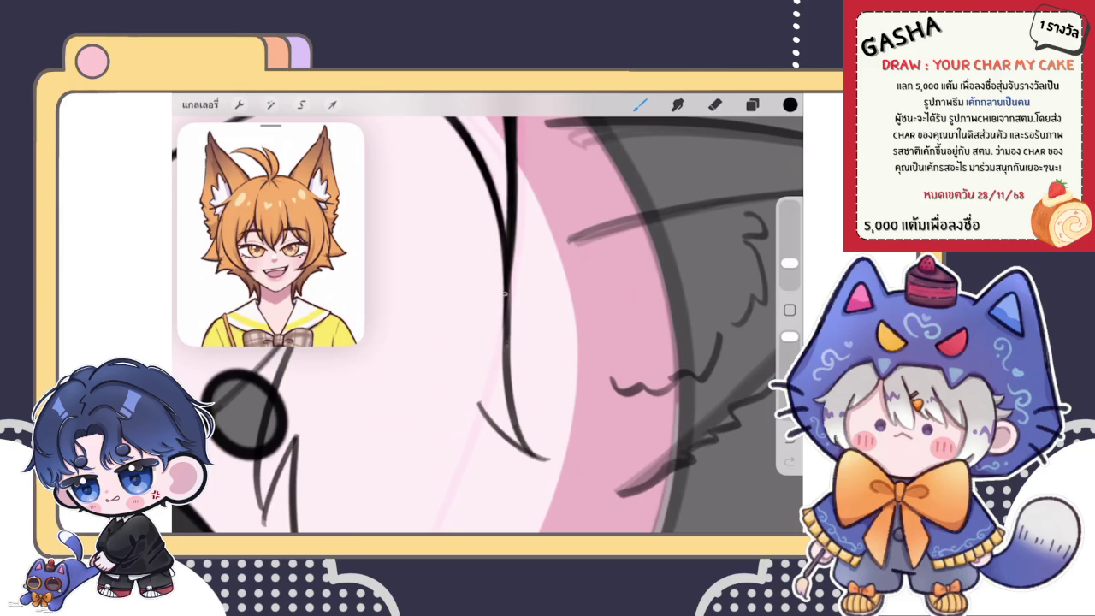
scroll(488, 313, "down", 3)
scroll(488, 313, "up", 3)
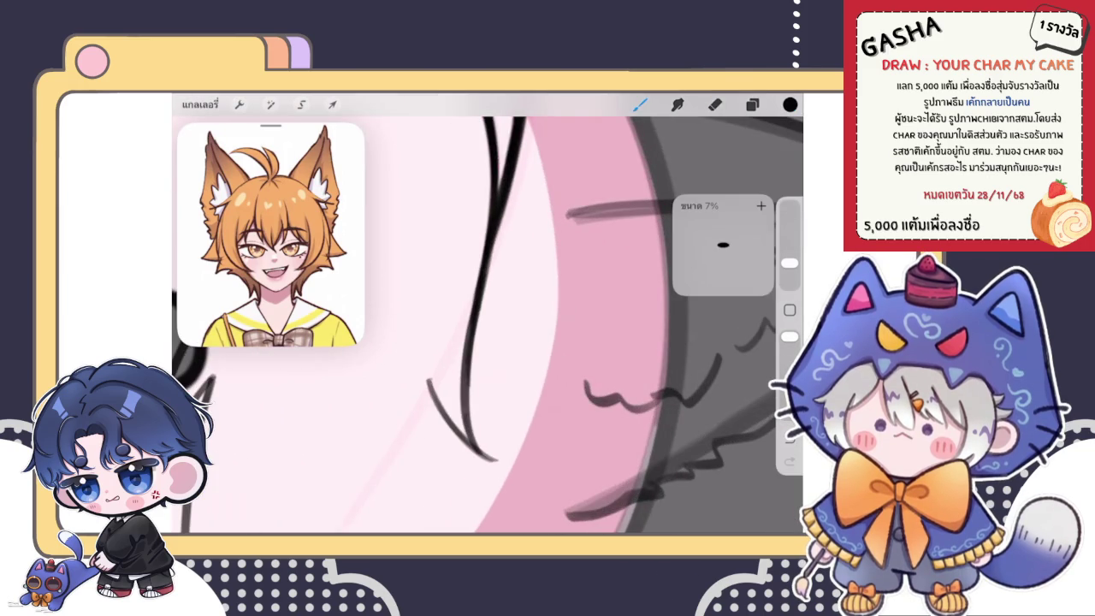
key("e")
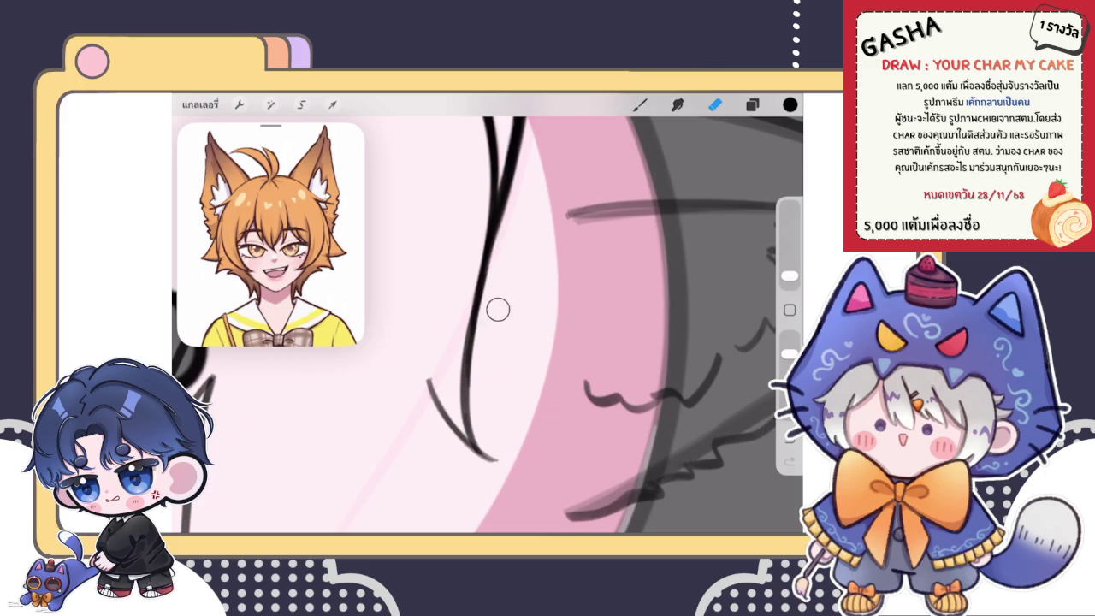
key("b")
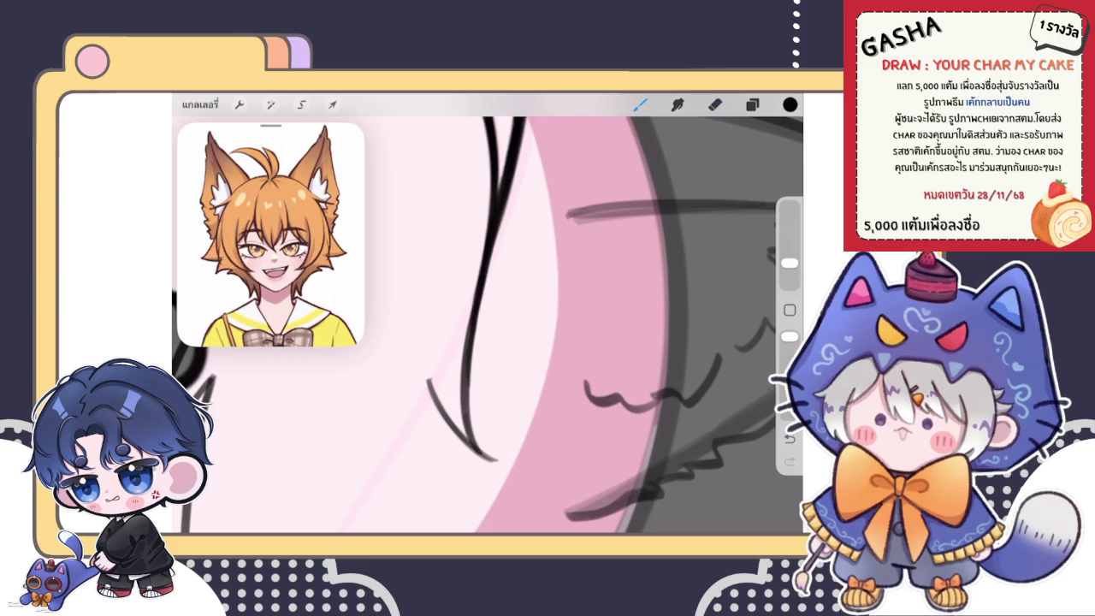
Readjust the view and bring up the image adjustments list.
scroll(487, 317, "down", 5)
scroll(470, 338, "down", 5)
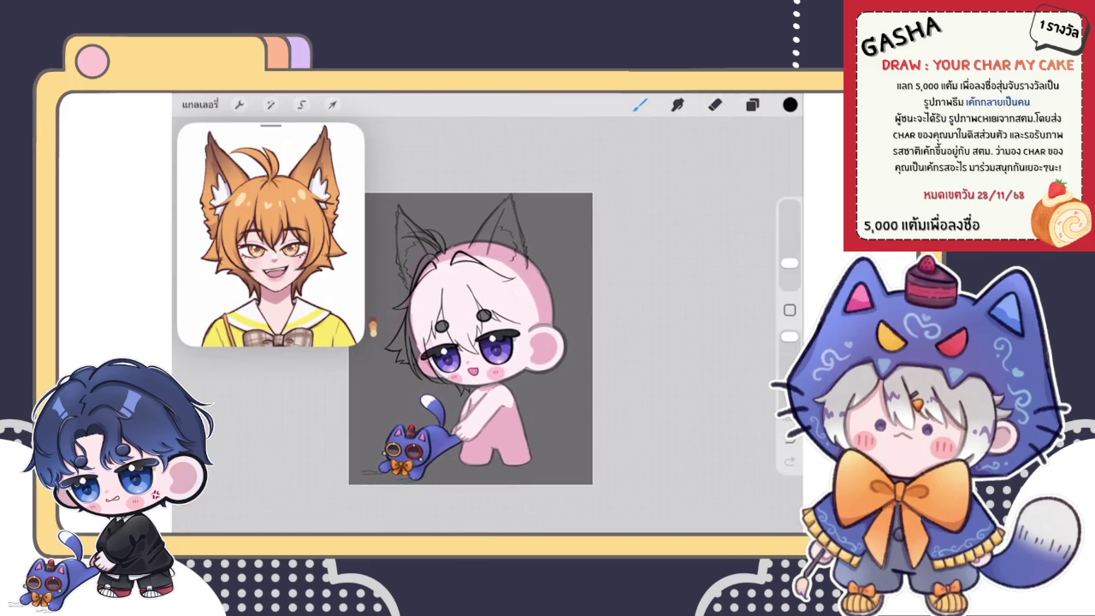
scroll(470, 338, "up", 5)
scroll(471, 338, "down", 5)
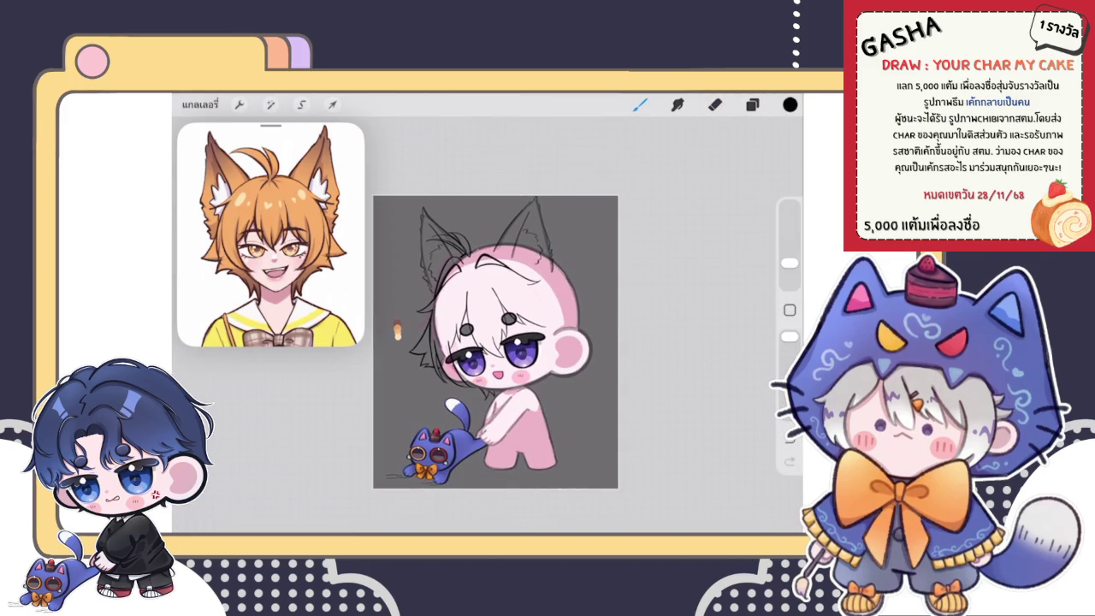
scroll(470, 342, "up", 5)
scroll(470, 342, "up", 3)
left_click(270, 104)
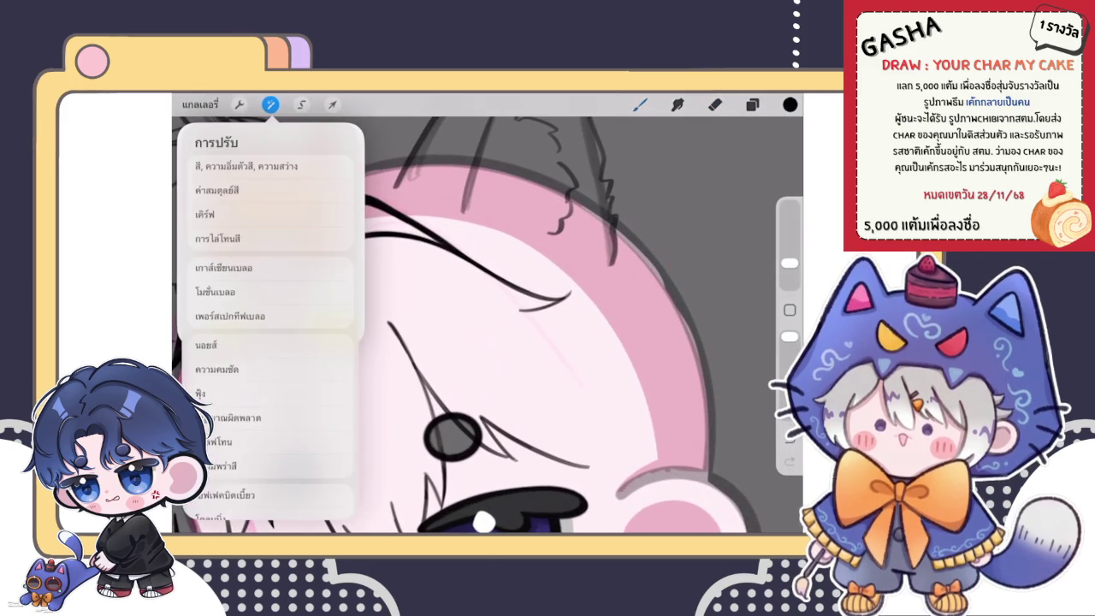
Choose Liquify, reduce its size to 28%, and return to the brush.
left_click(224, 495)
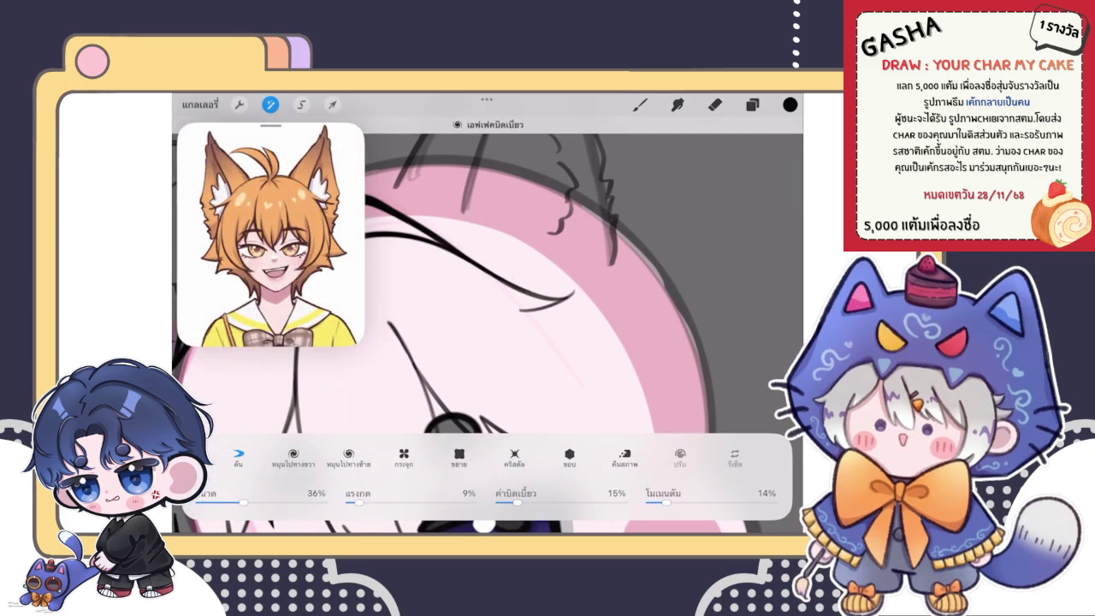
left_click_drag(244, 502, 232, 502)
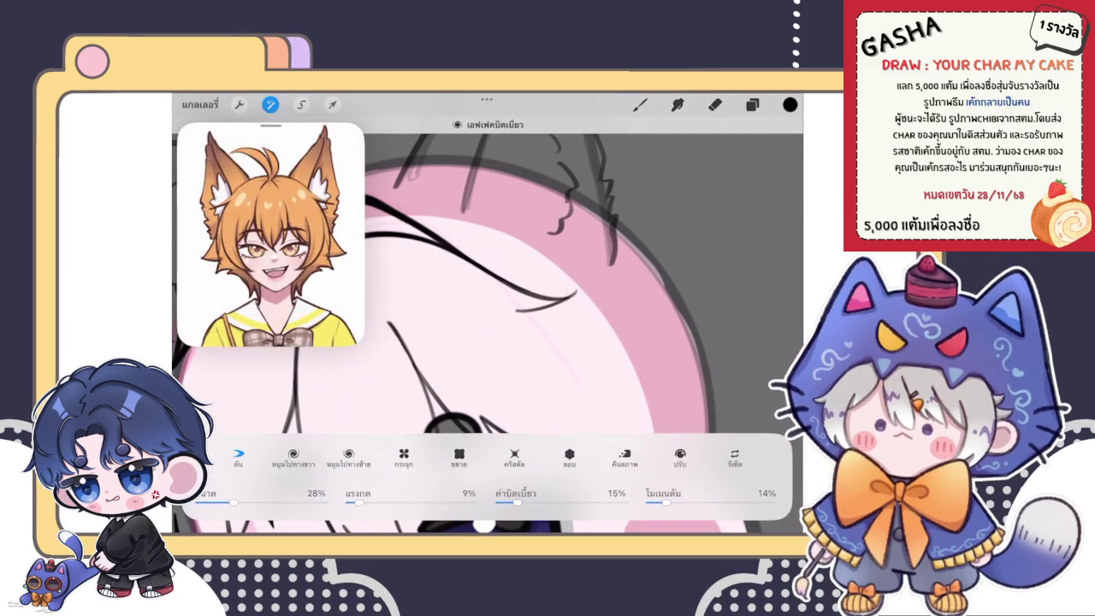
left_click(640, 103)
scroll(487, 325, "down", 5)
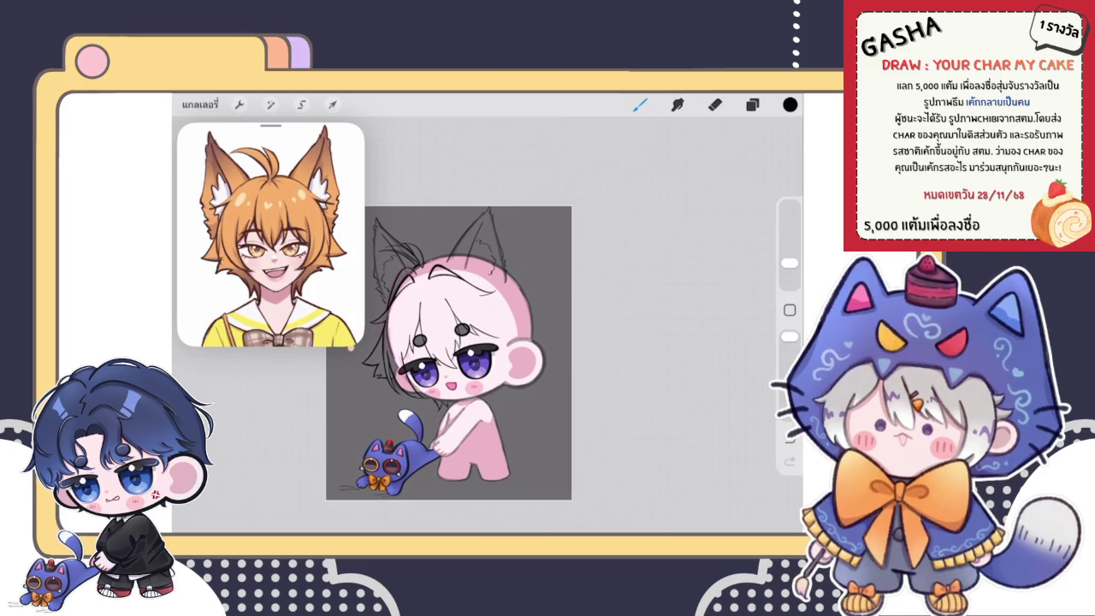
Check the layers, then enter and leave Liquify from Adjustments.
scroll(449, 350, "up", 3)
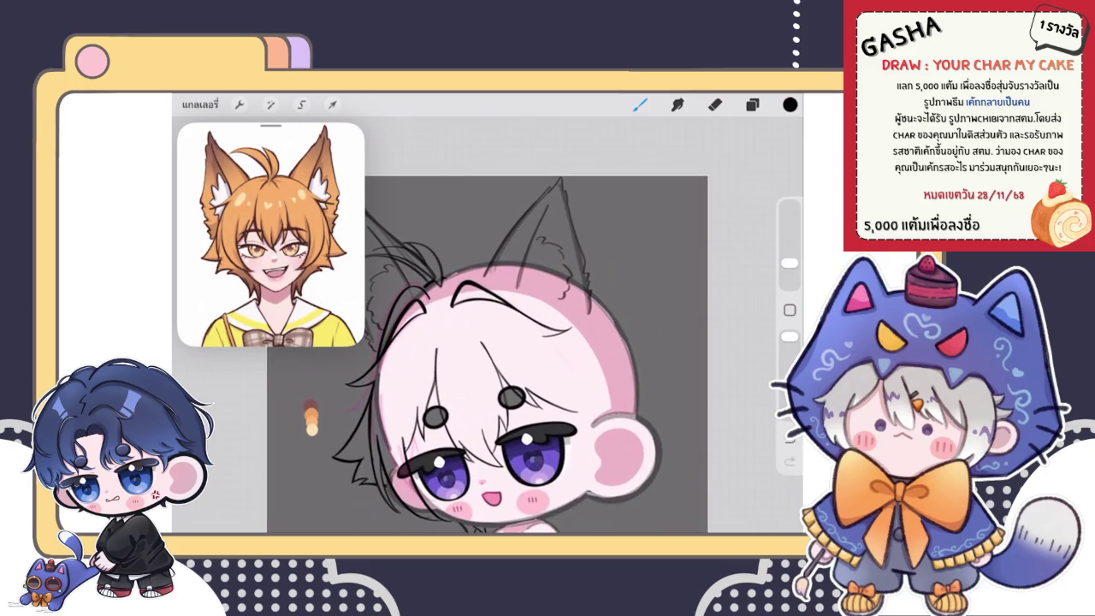
left_click(752, 104)
left_click(751, 104)
scroll(496, 376, "down", 5)
scroll(493, 376, "up", 5)
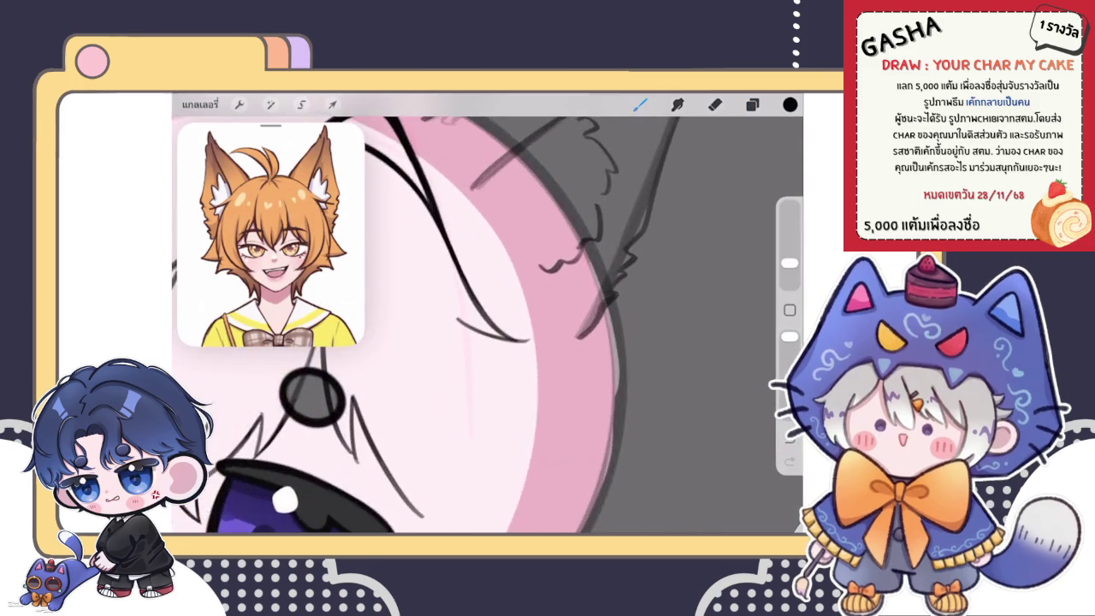
left_click(270, 104)
left_click(225, 494)
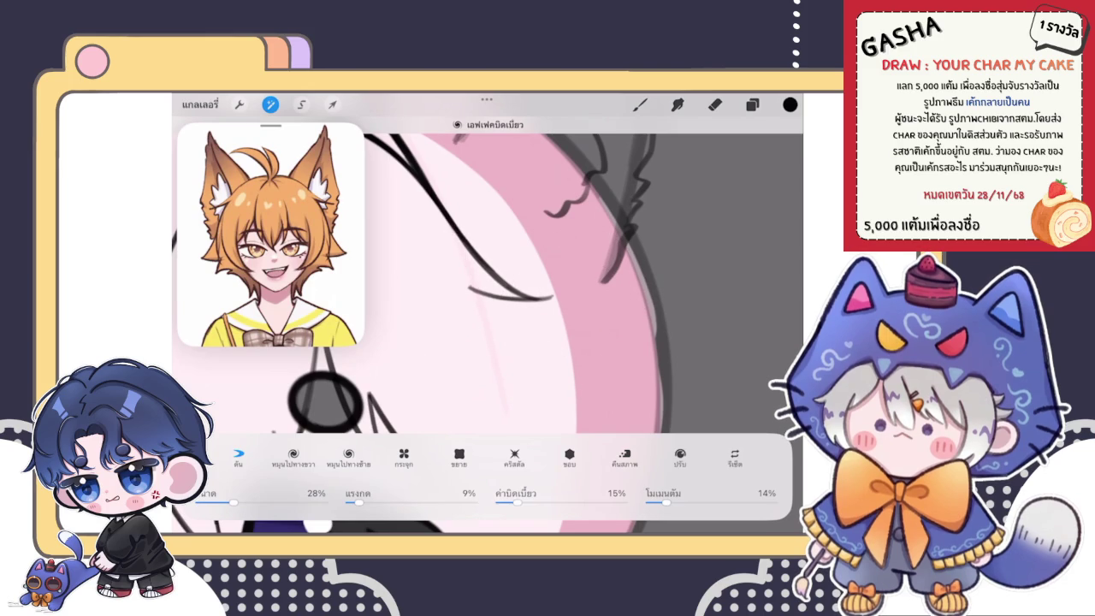
left_click(639, 105)
Zoom in and redraw the left line of the V-shaped strand thicker.
scroll(488, 325, "down", 5)
scroll(445, 325, "down", 3)
scroll(444, 325, "up", 3)
scroll(445, 325, "up", 5)
scroll(488, 325, "up", 3)
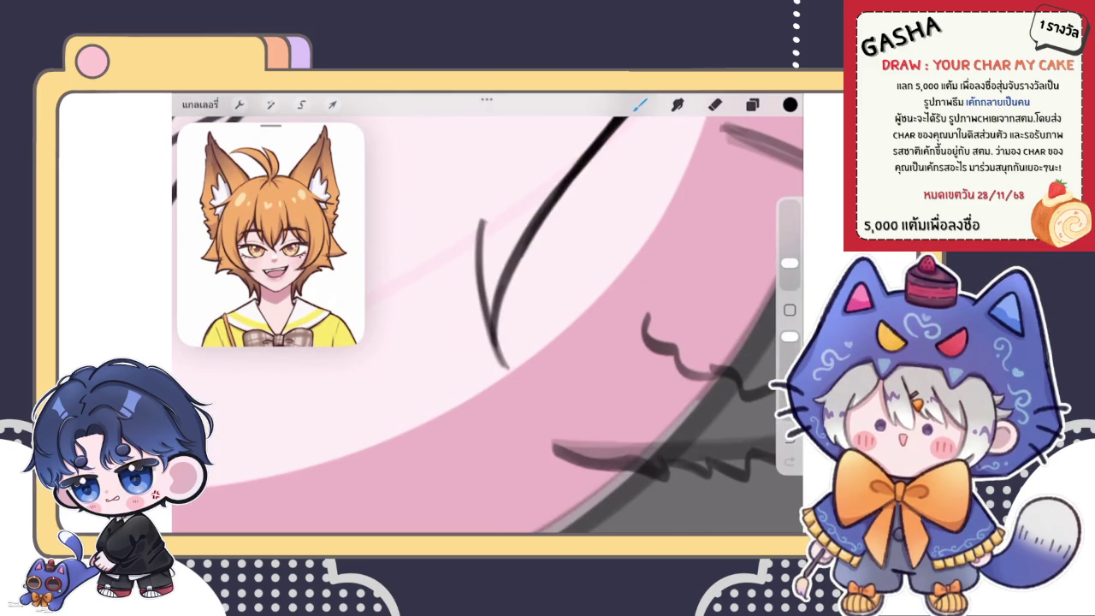
scroll(487, 325, "up", 3)
left_click_drag(461, 205, 466, 415)
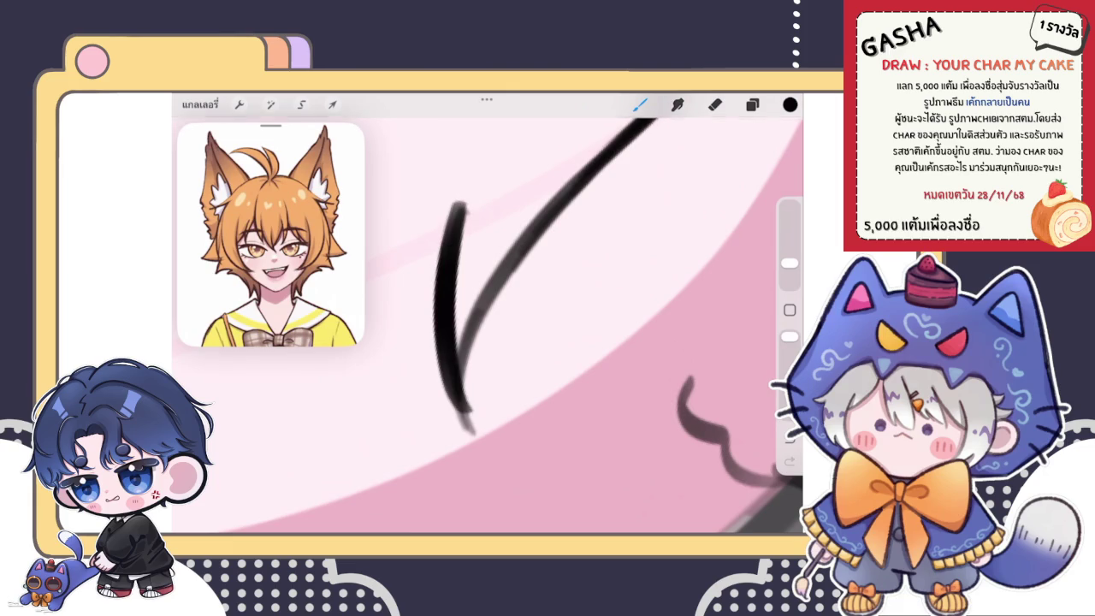
Undo the thick stroke and redraw the V's left line thinner.
key("ctrl+z")
left_click_drag(461, 197, 471, 428)
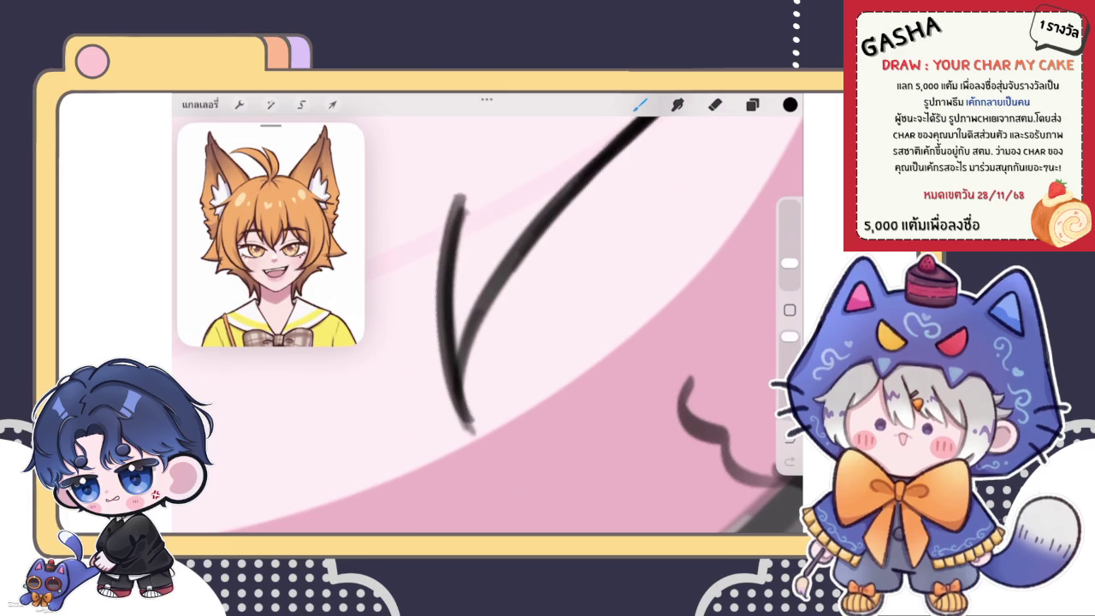
left_click(715, 104)
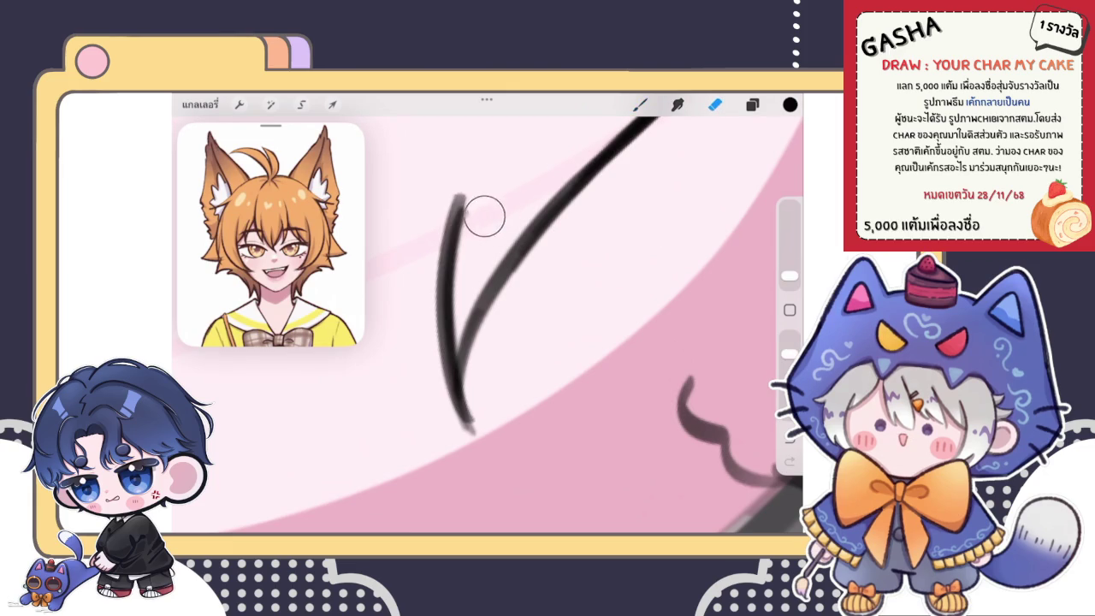
key("b")
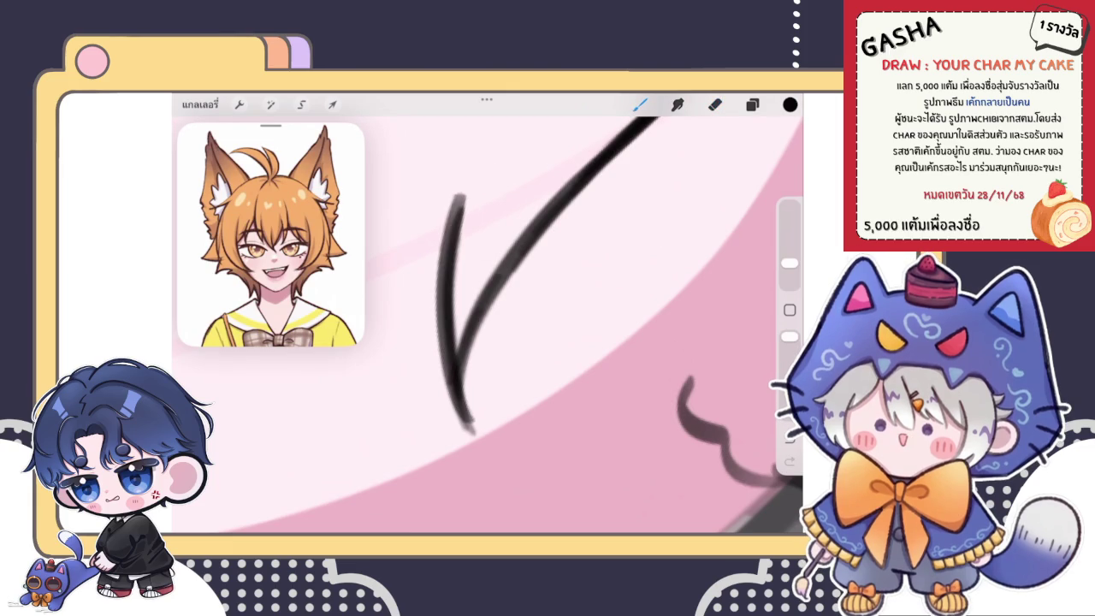
scroll(493, 280, "down", 5)
scroll(497, 325, "up", 5)
Ink a curved hair strand across the face beside the eye, then zoom out and glance at the layers.
key("e")
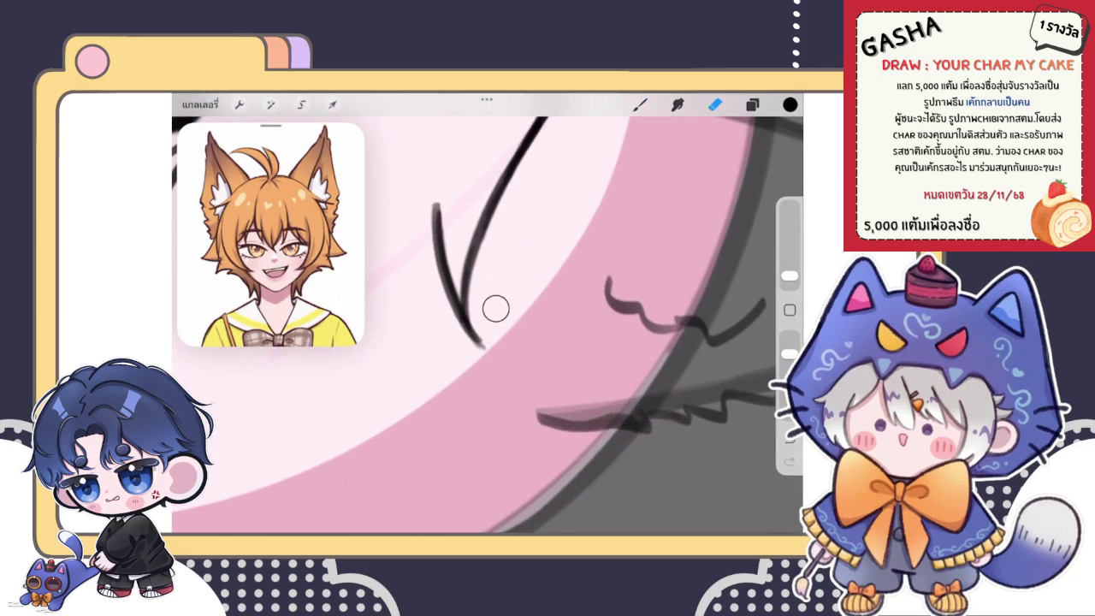
scroll(497, 325, "up", 3)
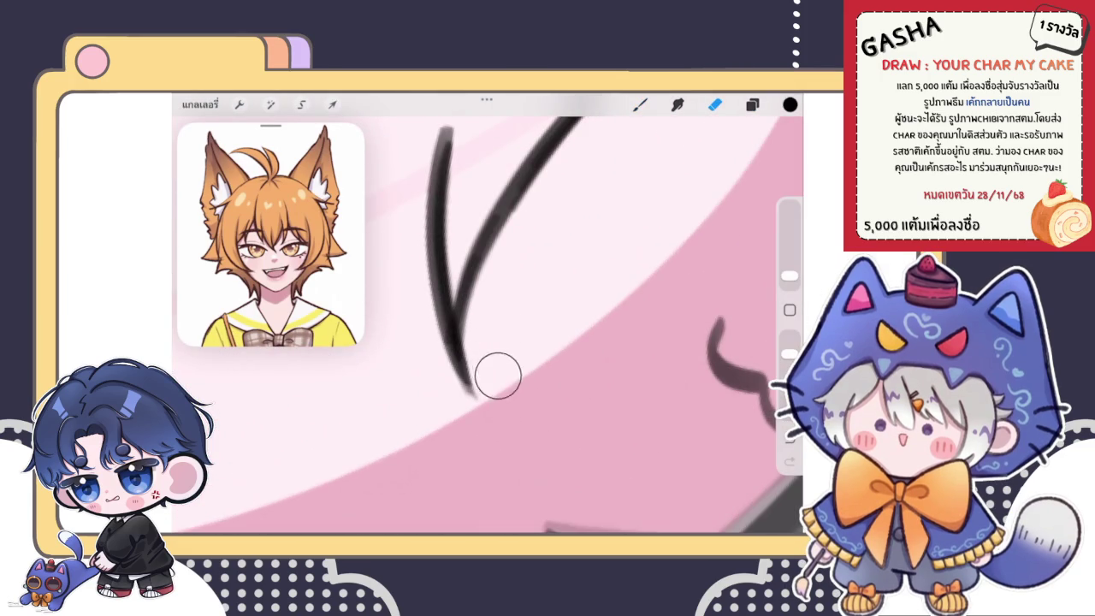
scroll(494, 325, "down", 3)
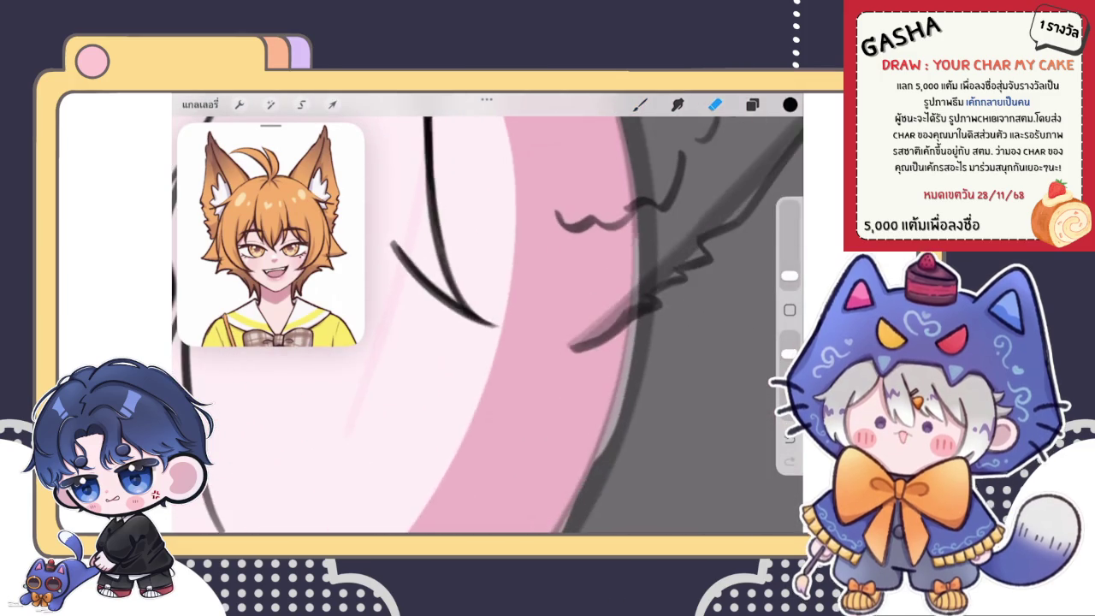
scroll(487, 325, "down", 3)
scroll(488, 325, "up", 3)
key("b")
scroll(488, 325, "down", 3)
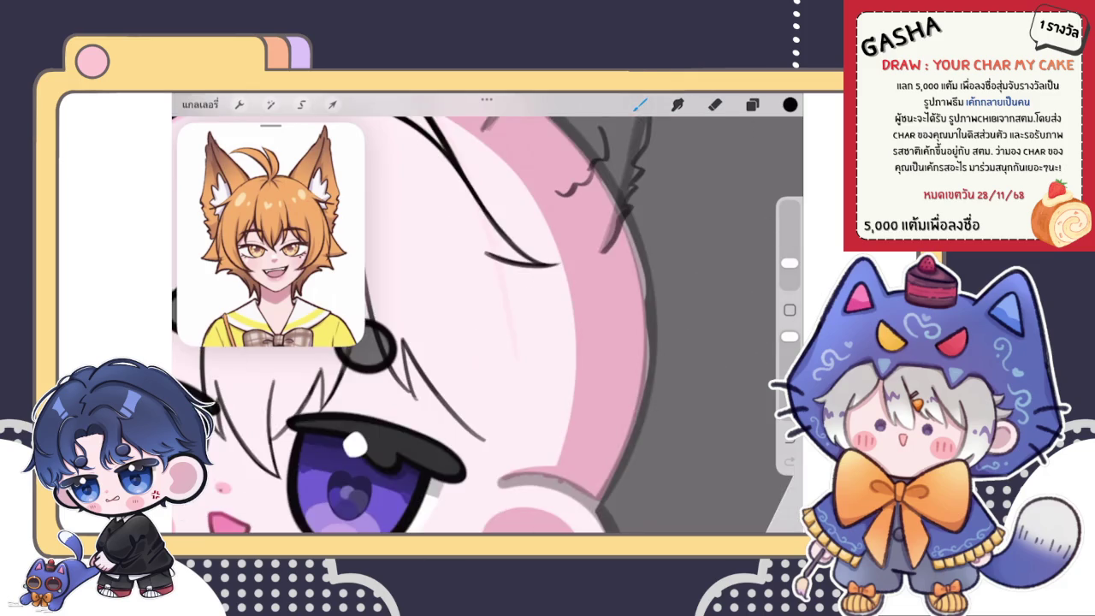
scroll(487, 325, "up", 3)
left_click_drag(479, 248, 563, 414)
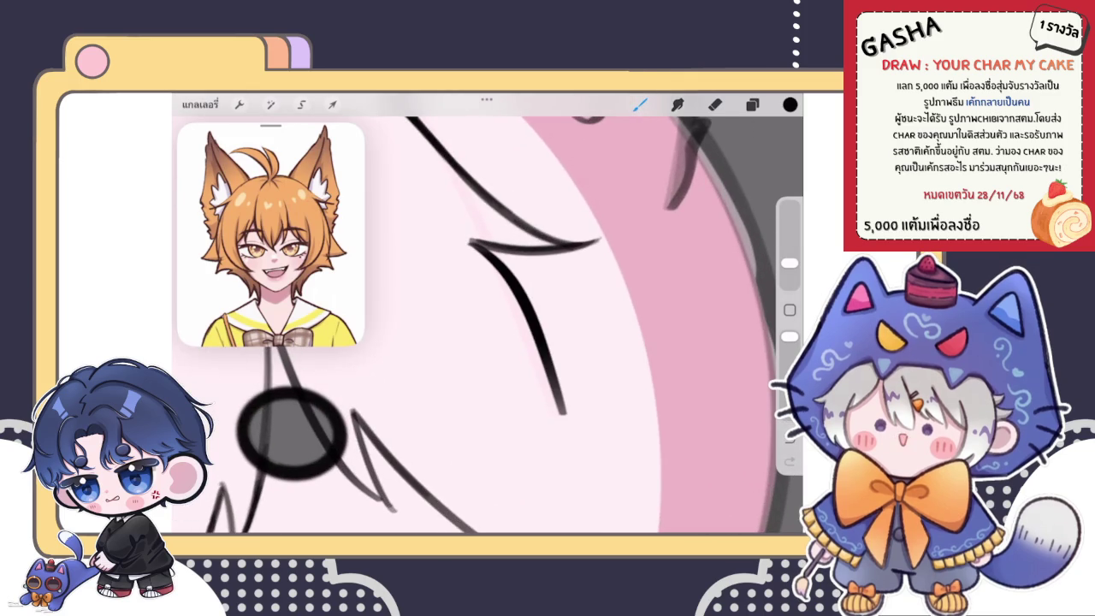
scroll(488, 325, "down", 3)
scroll(488, 325, "down", 3)
scroll(487, 325, "up", 2)
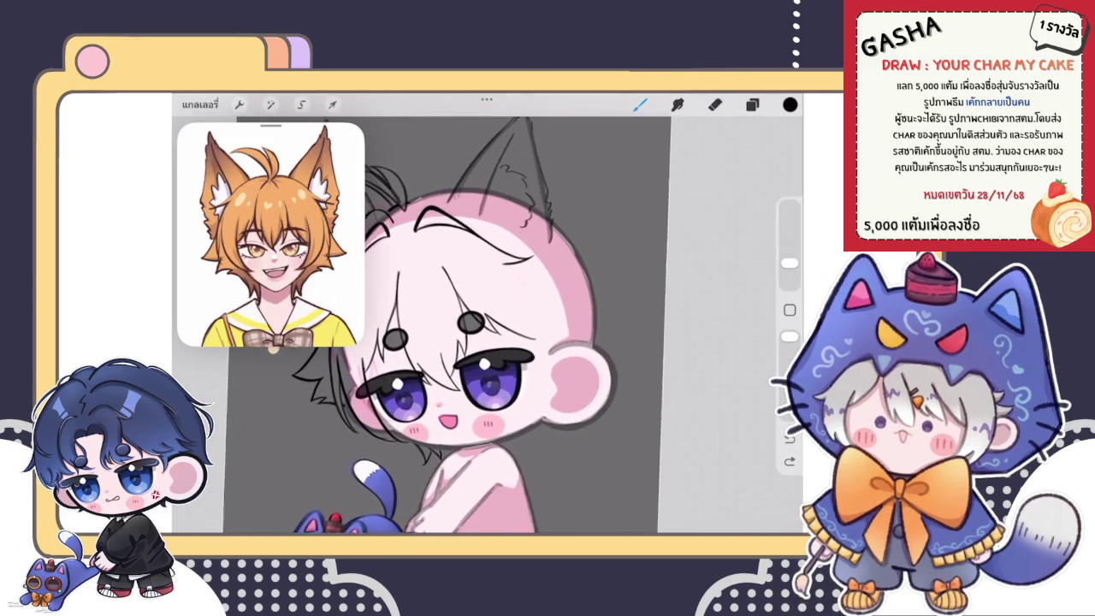
scroll(500, 315, "down", 3)
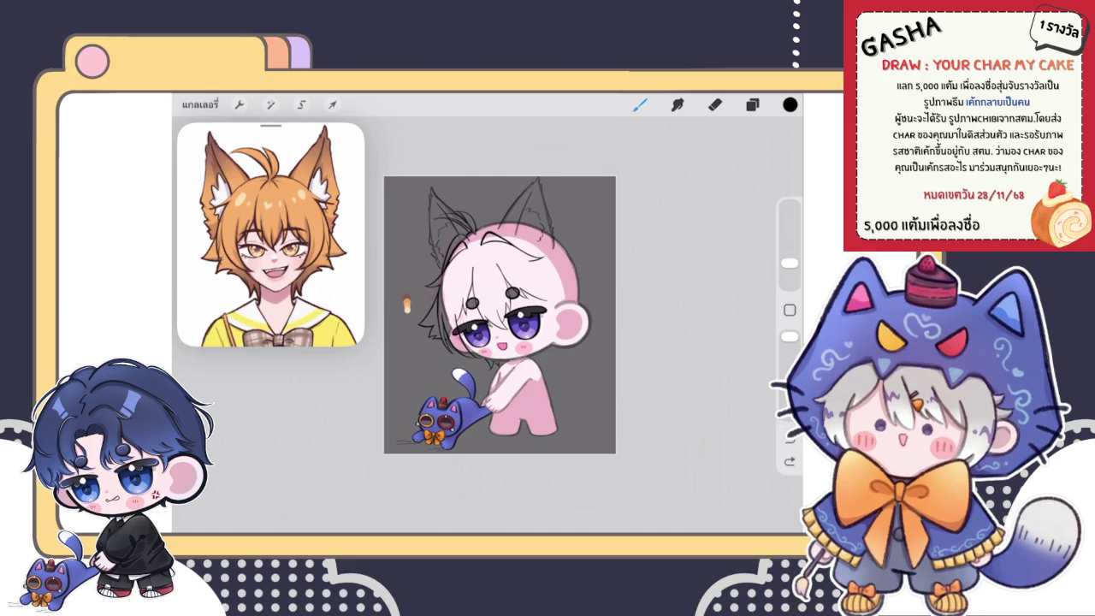
left_click(752, 104)
Zoom around the face's hair strokes and make the hidden Layer 24 visible again.
left_click(752, 104)
scroll(500, 315, "up", 5)
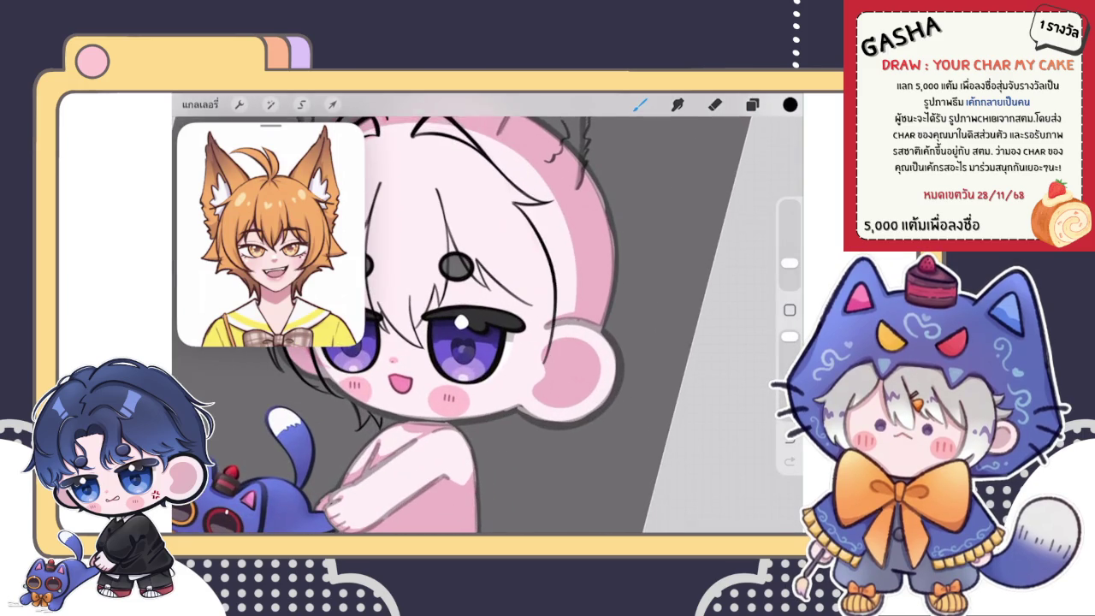
scroll(475, 315, "down", 5)
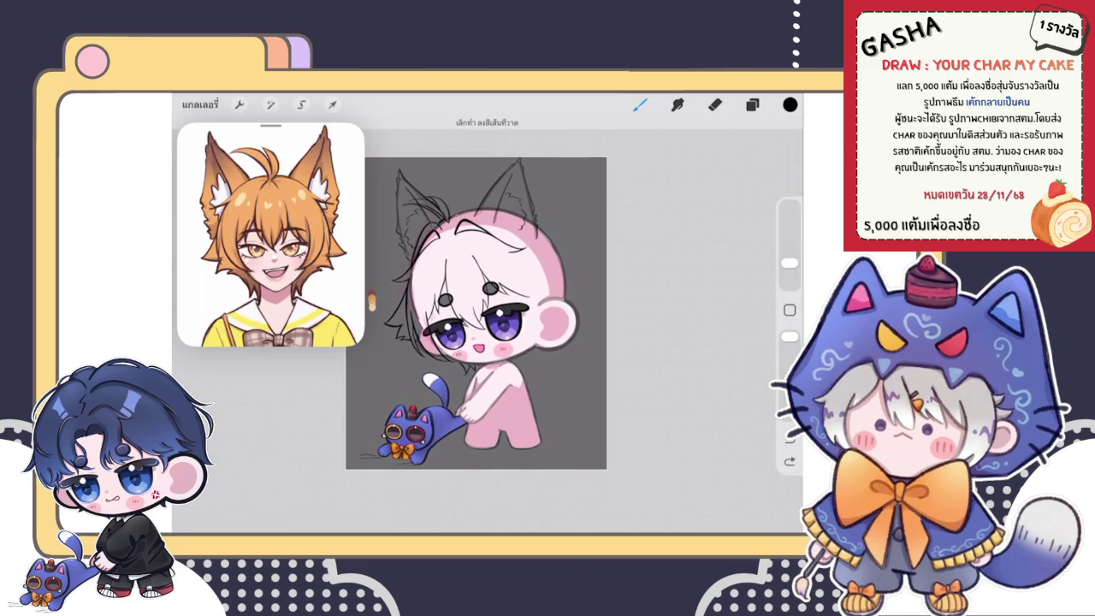
scroll(476, 313, "up", 5)
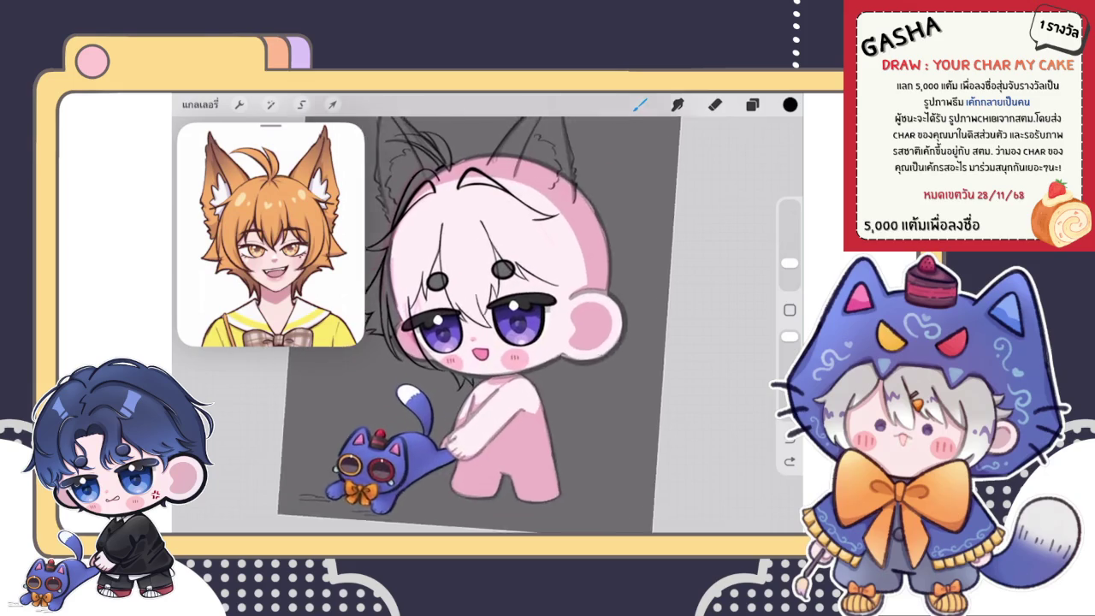
scroll(475, 313, "up", 3)
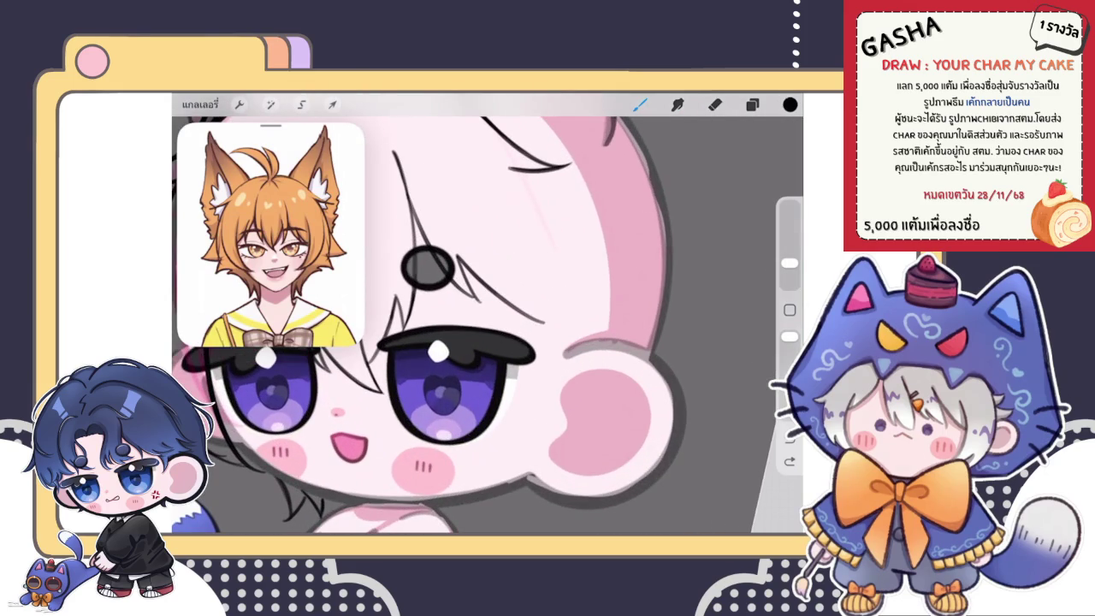
scroll(475, 313, "down", 5)
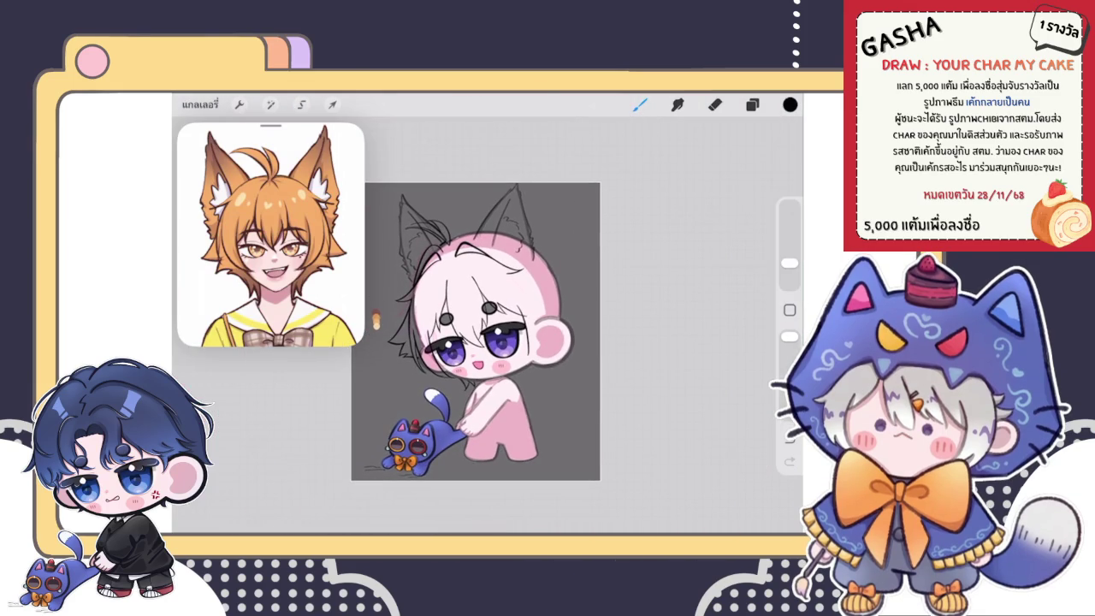
scroll(475, 332, "up", 5)
scroll(475, 325, "up", 2)
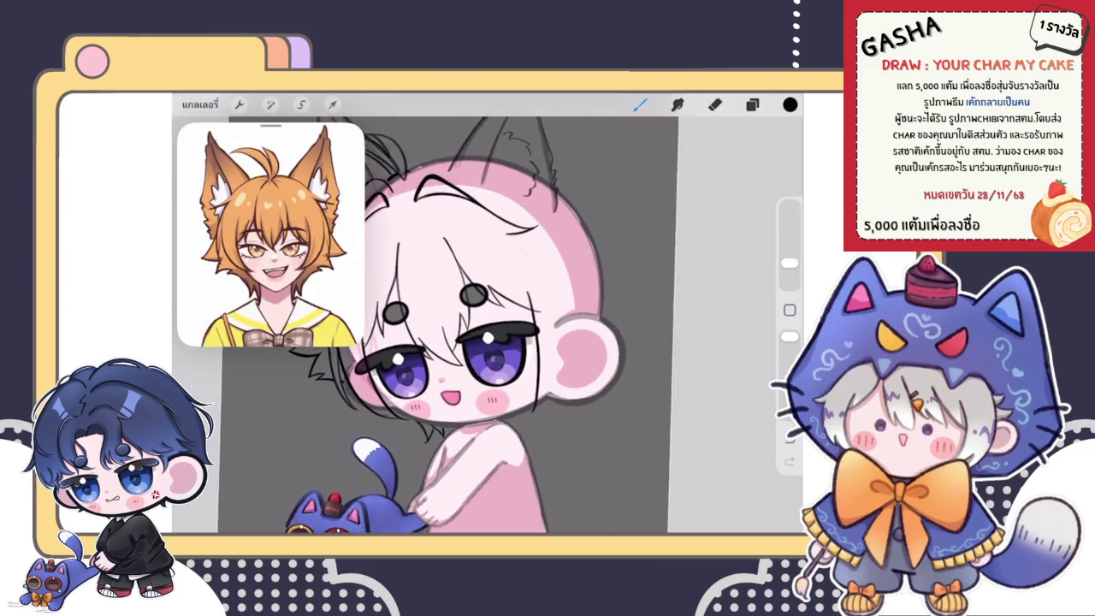
scroll(488, 316, "up", 3)
scroll(487, 325, "up", 3)
scroll(488, 325, "up", 3)
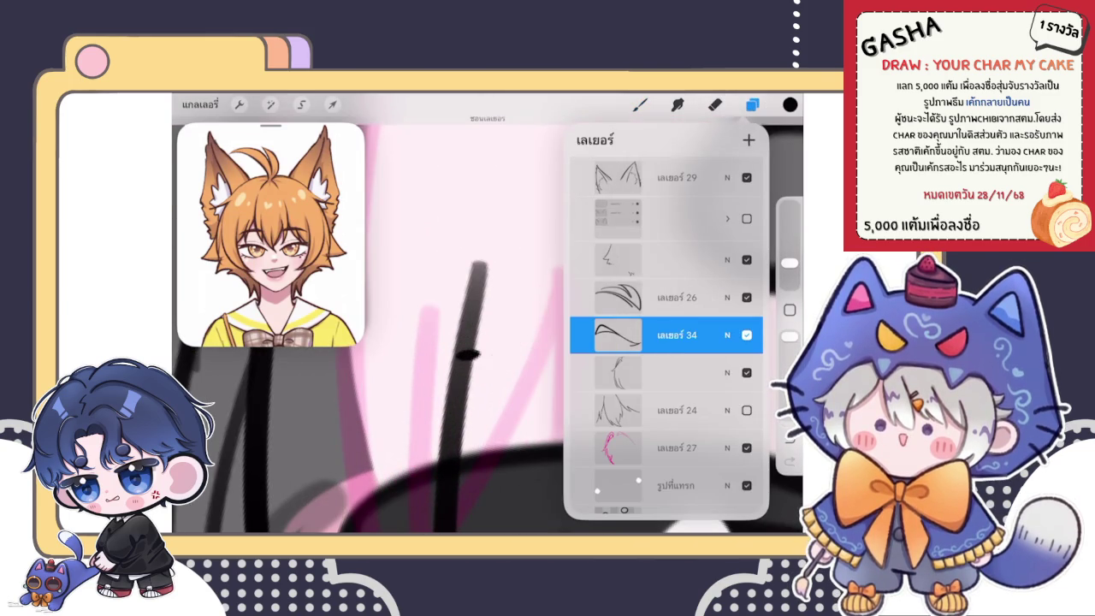
left_click(747, 409)
Select the hair-line layer and enlarge the eraser size before switching tools.
left_click(650, 259)
left_click(715, 105)
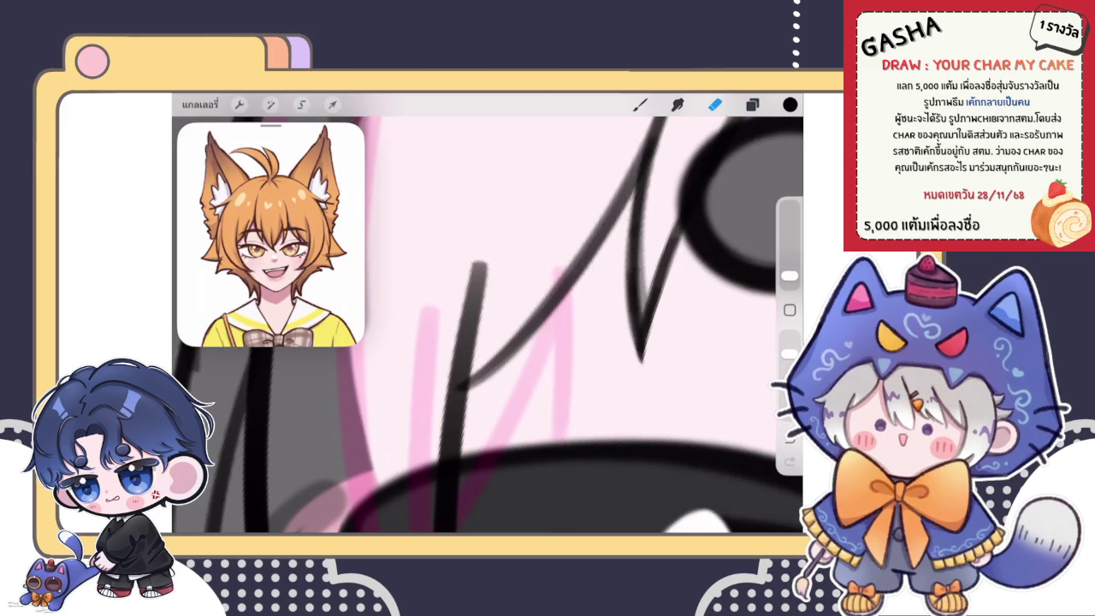
left_click_drag(788, 275, 789, 264)
left_click(752, 105)
left_click(639, 104)
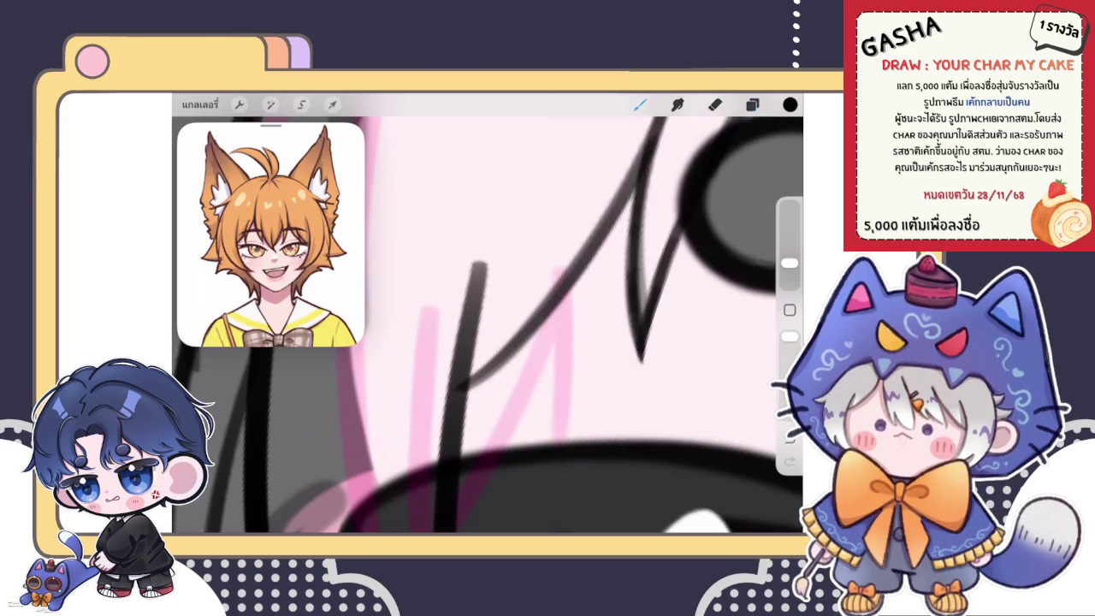
scroll(488, 325, "down", 5)
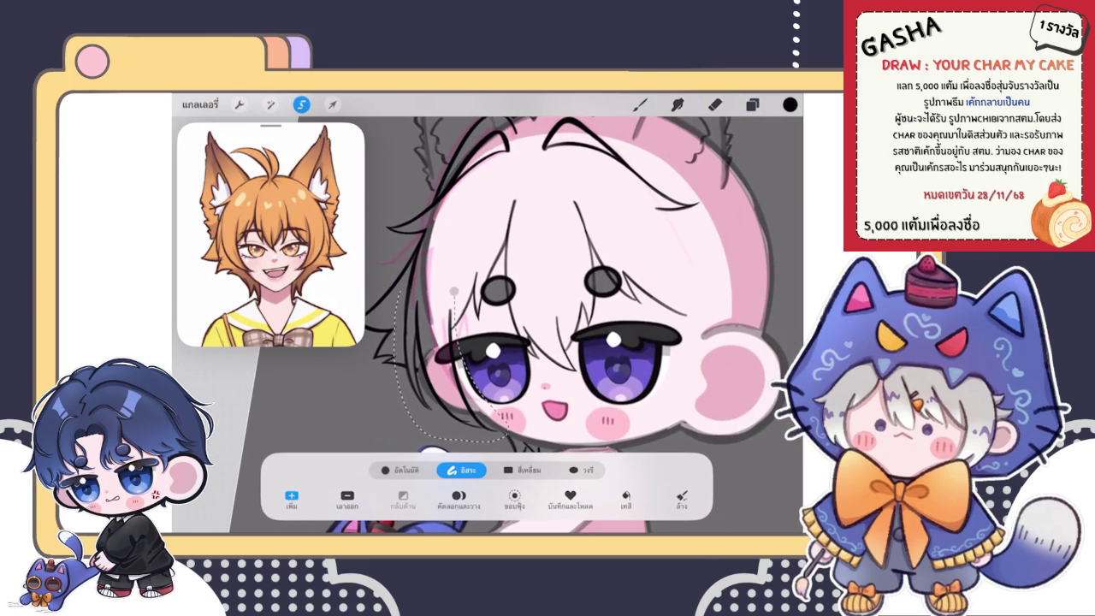
Copy the left-eye hair strand to a new layer, moving it over the right eye rotated about 25°.
left_click_drag(394, 340, 461, 281)
left_click(640, 103)
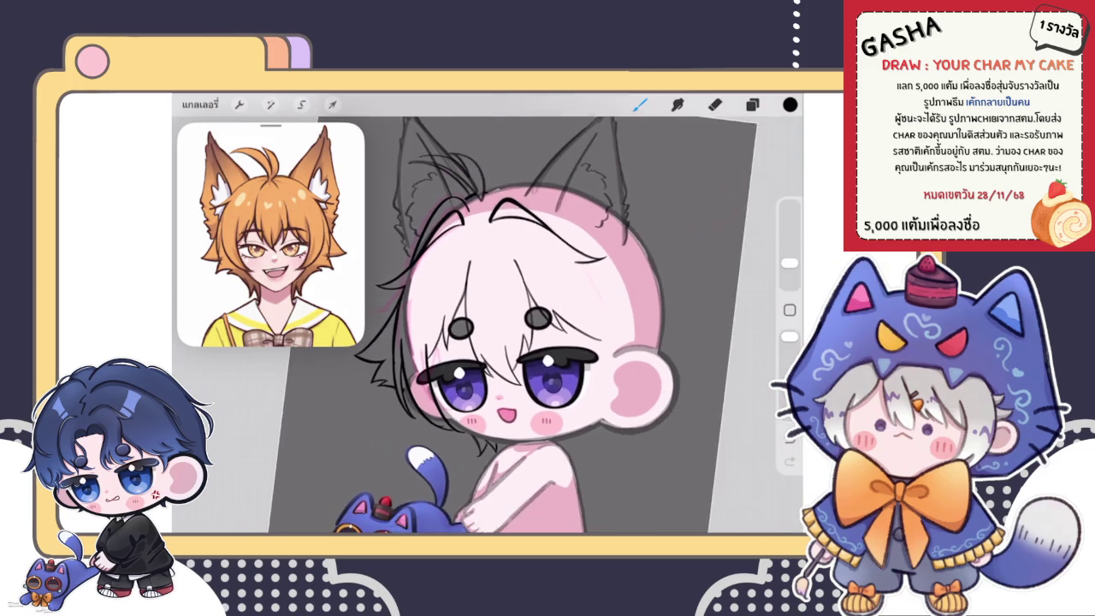
left_click(332, 104)
left_click_drag(409, 376, 556, 368)
left_click_drag(564, 295, 532, 291)
left_click_drag(556, 368, 560, 368)
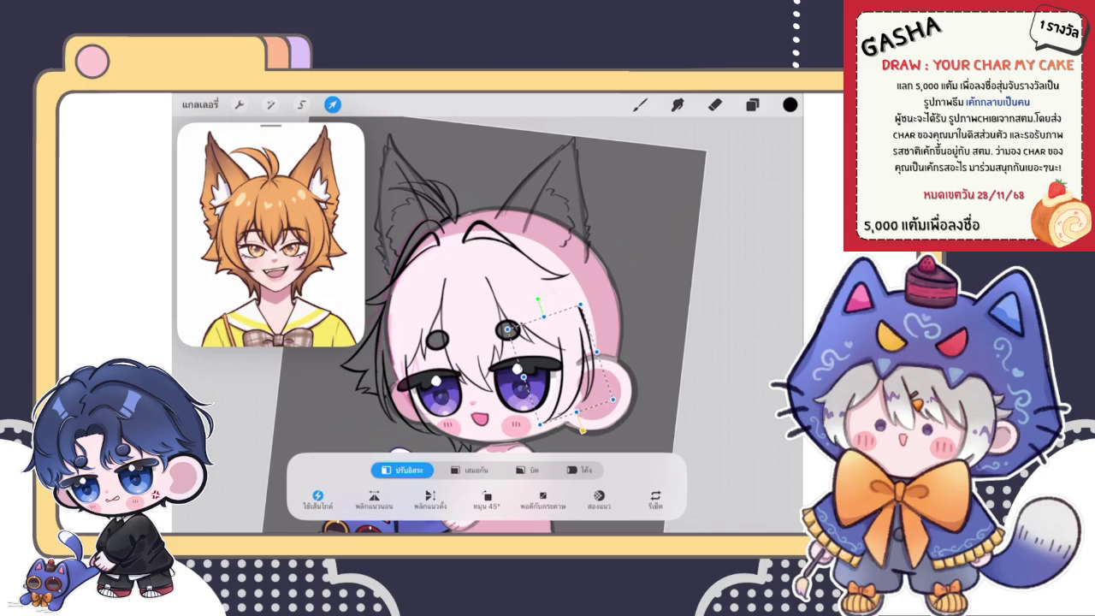
left_click_drag(560, 364, 561, 375)
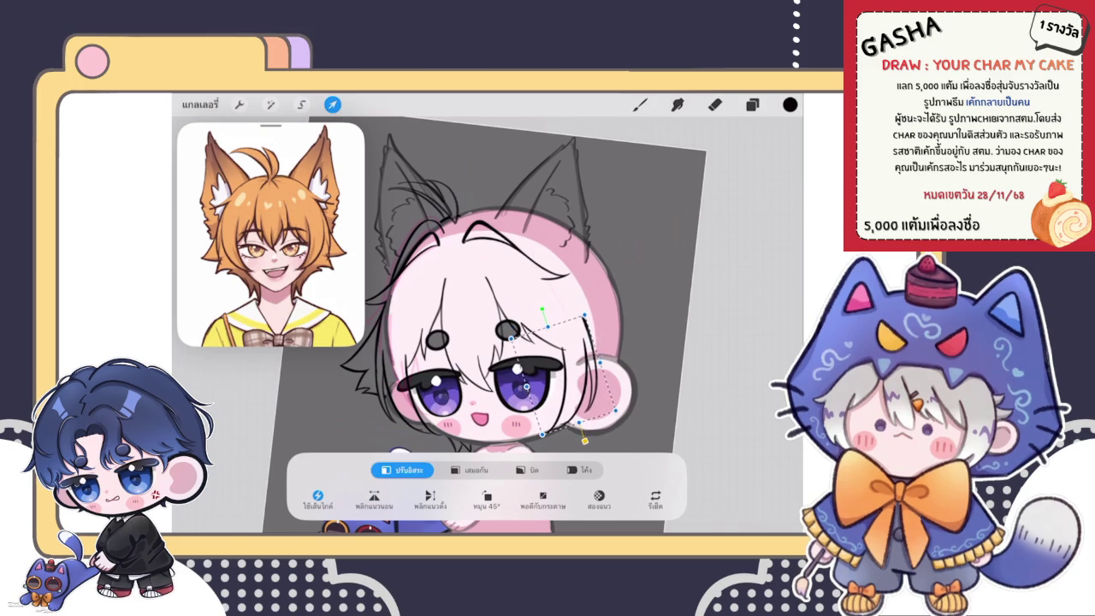
left_click_drag(560, 375, 560, 381)
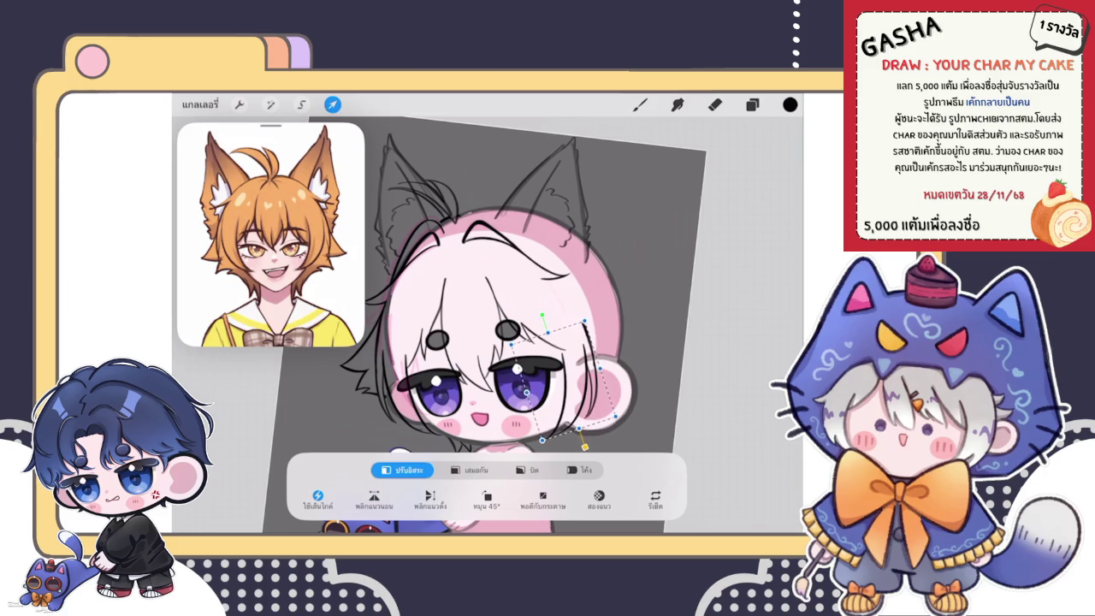
left_click(640, 104)
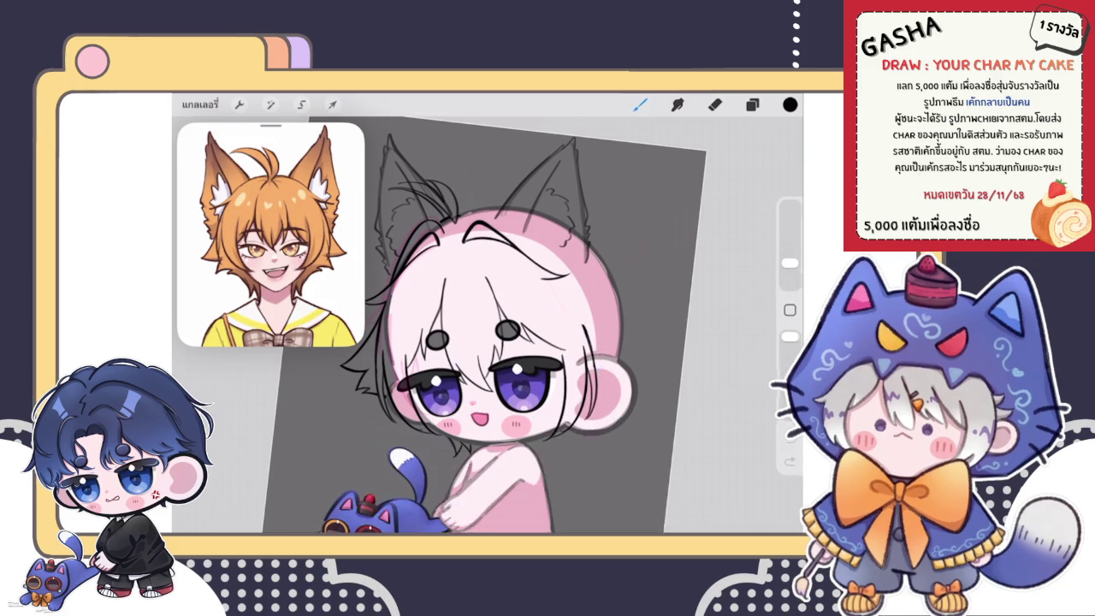
Fine-tune the copied strand's position and reposition the small stroke near the eye.
scroll(488, 367, "down", 3)
scroll(488, 368, "up", 3)
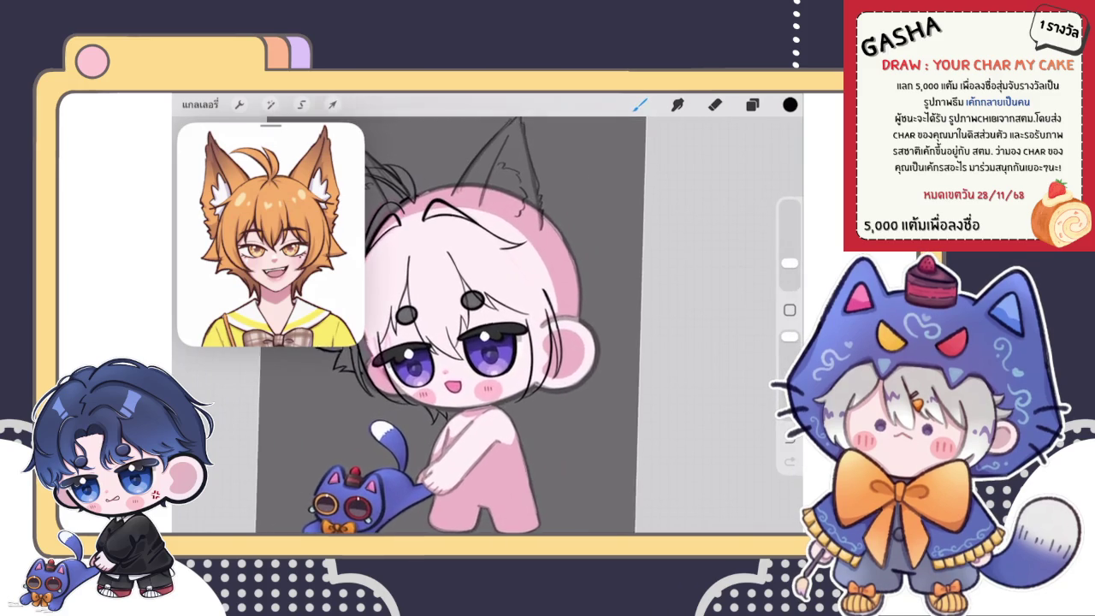
left_click(332, 104)
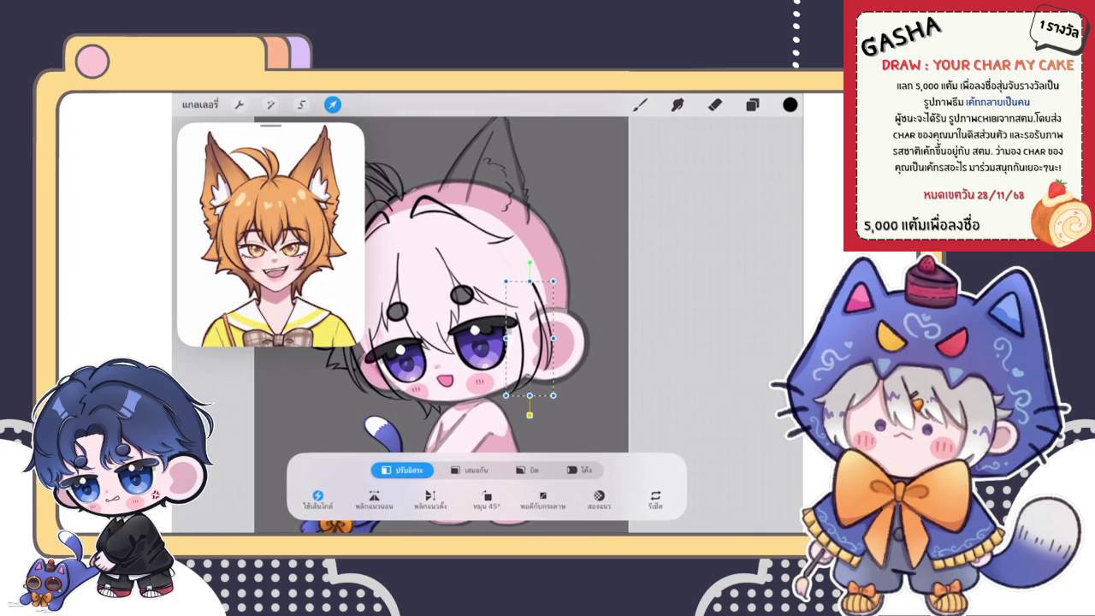
left_click(640, 105)
scroll(458, 330, "down", 3)
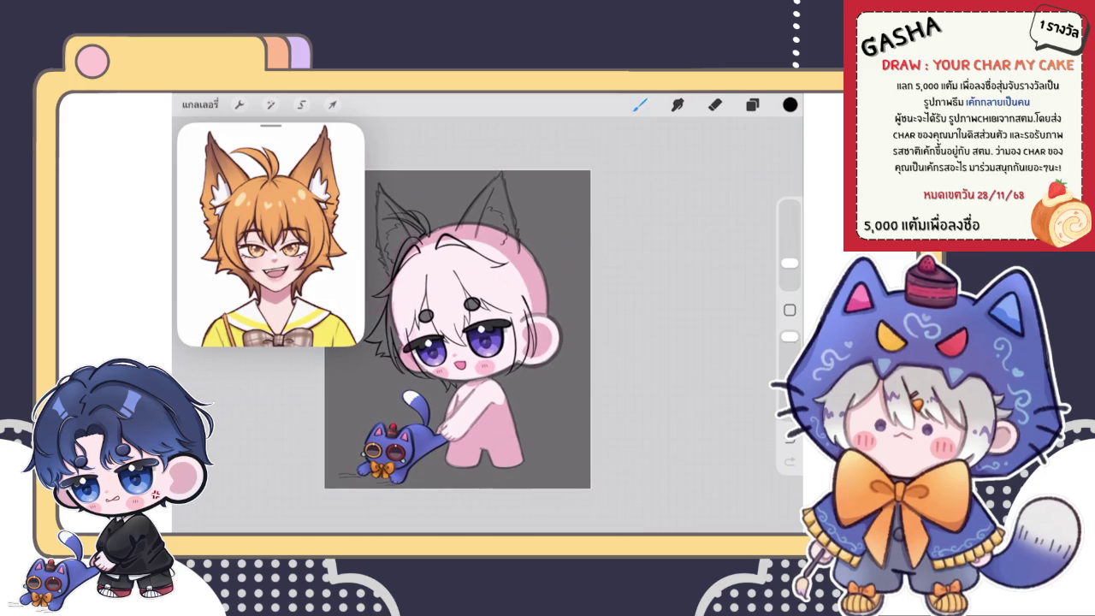
left_click(332, 104)
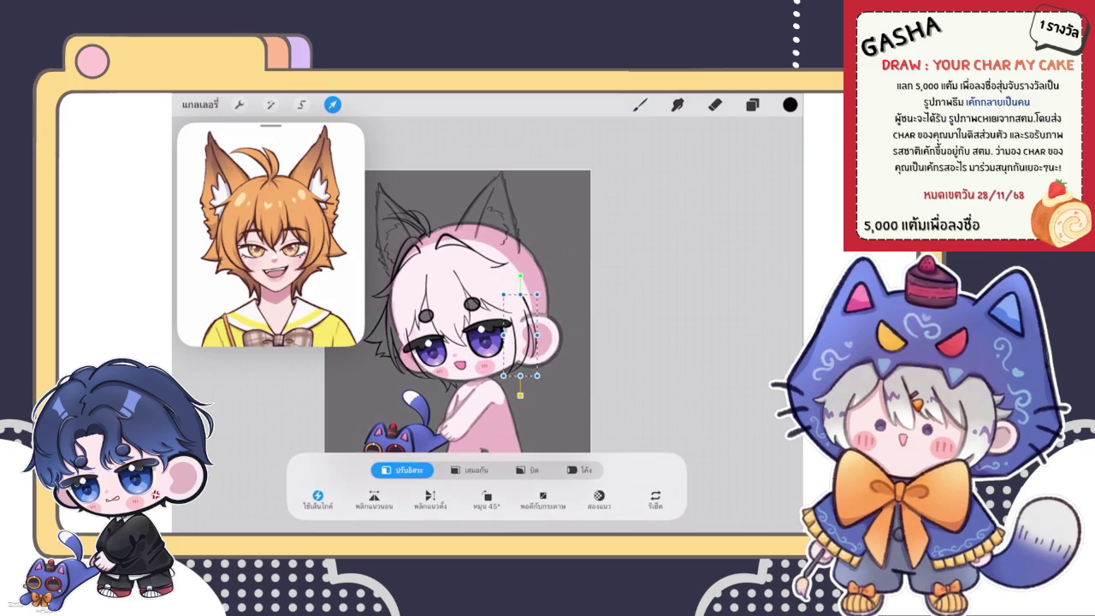
key("b")
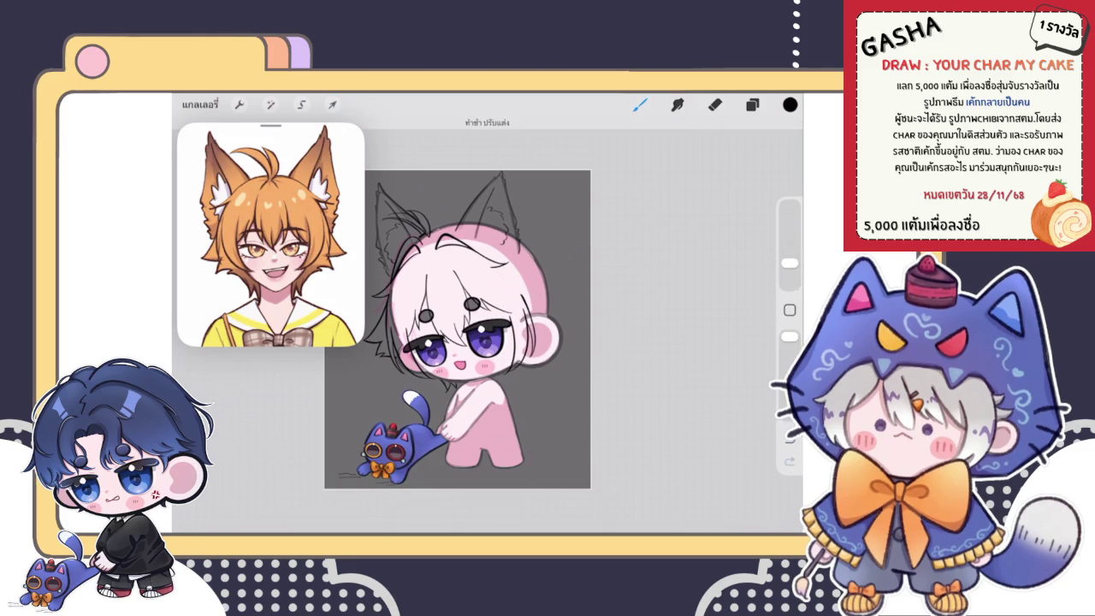
Zoom into the right eye and extend its hair strand upward with a short stroke.
scroll(457, 330, "down", 2)
scroll(479, 343, "up", 3)
scroll(479, 342, "up", 3)
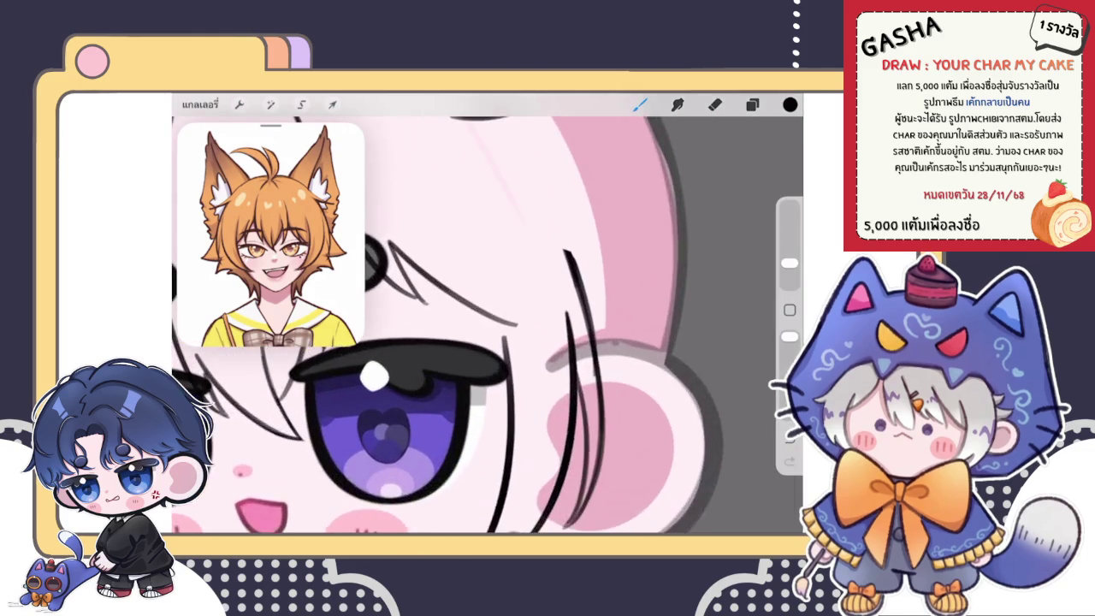
scroll(479, 342, "up", 2)
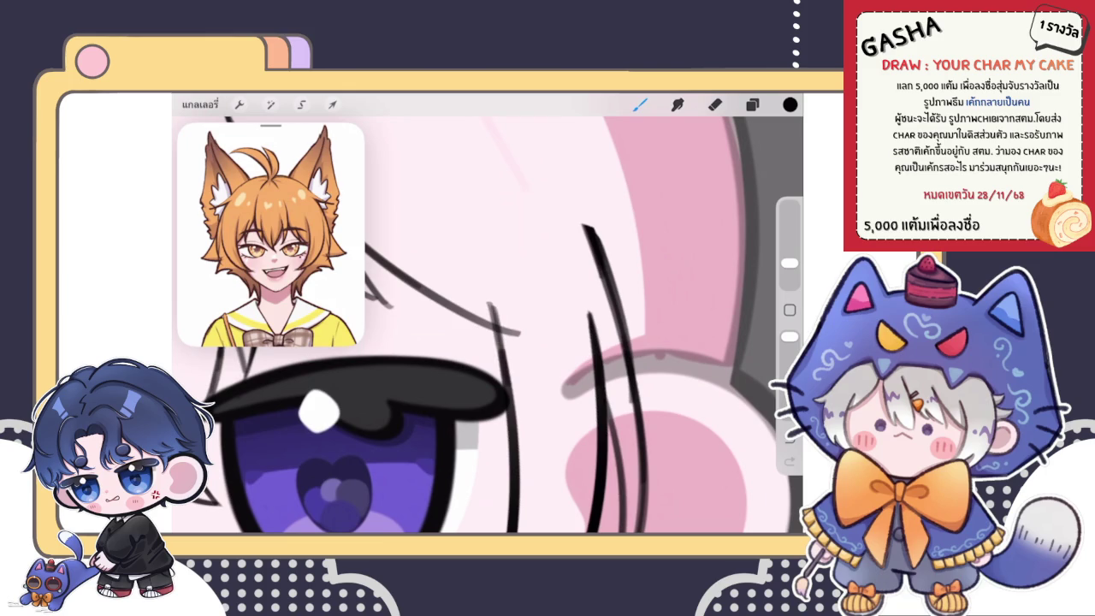
scroll(487, 325, "down", 3)
scroll(496, 329, "down", 3)
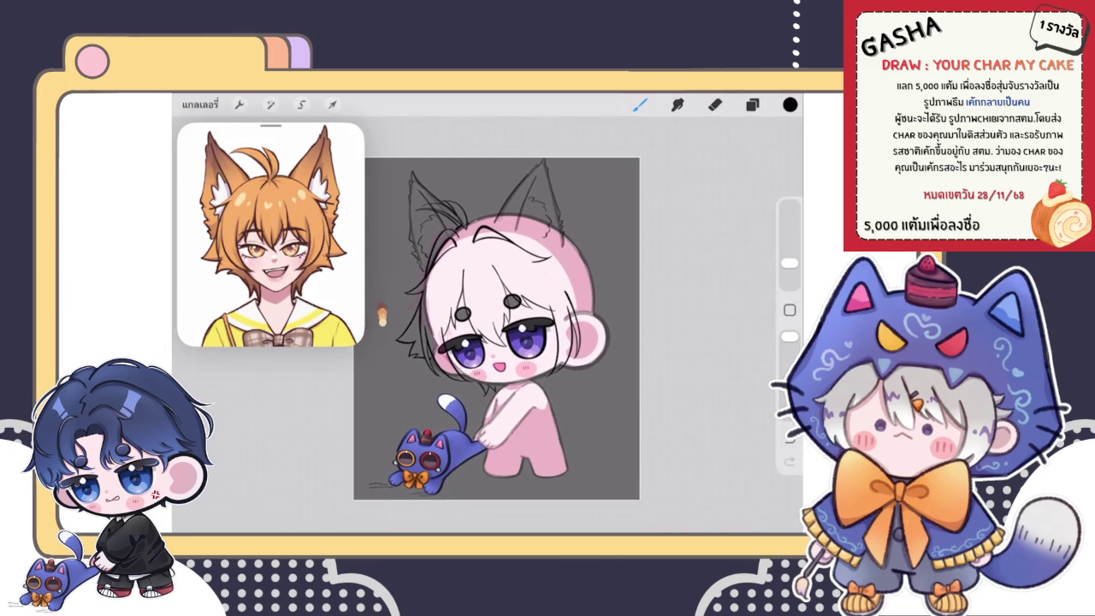
scroll(496, 334, "up", 3)
scroll(496, 334, "up", 2)
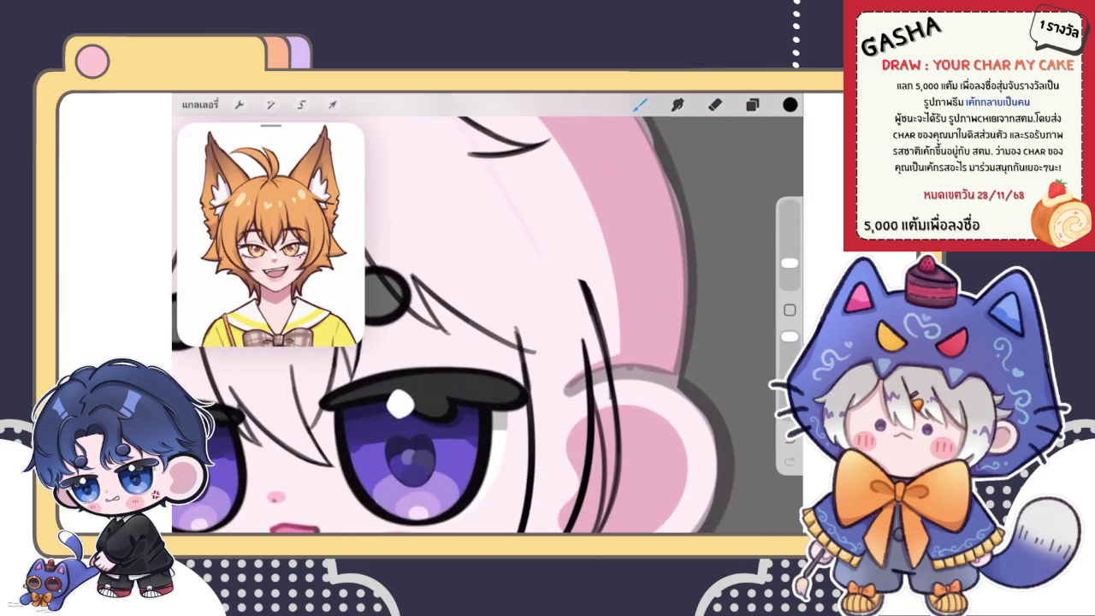
left_click_drag(511, 313, 517, 347)
Select the lower line layer and switch to the eraser.
left_click(752, 103)
left_click(658, 410)
left_click(715, 103)
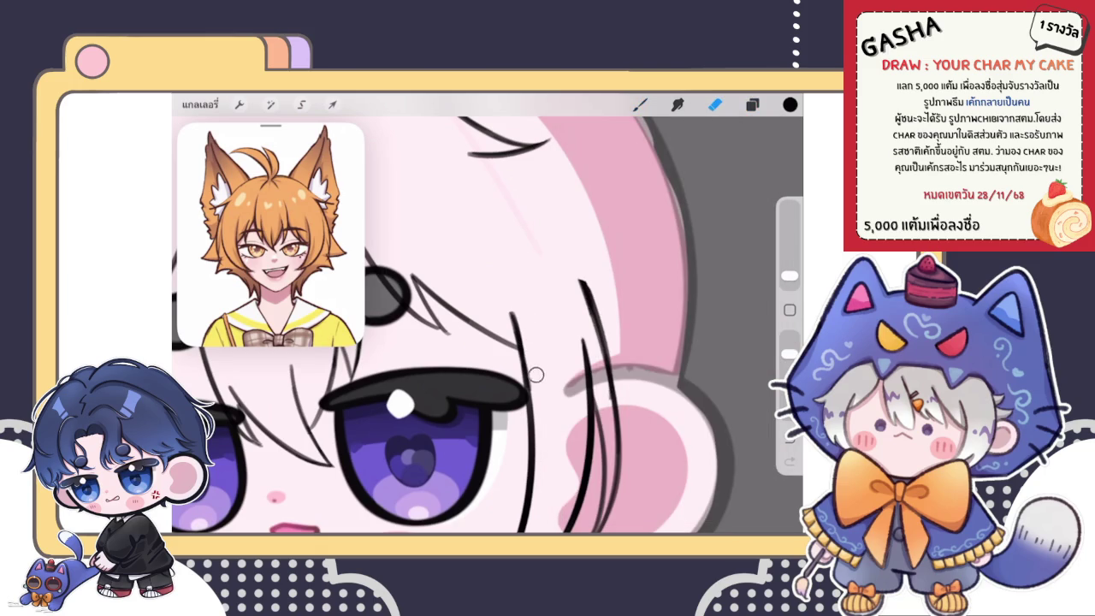
left_click(752, 104)
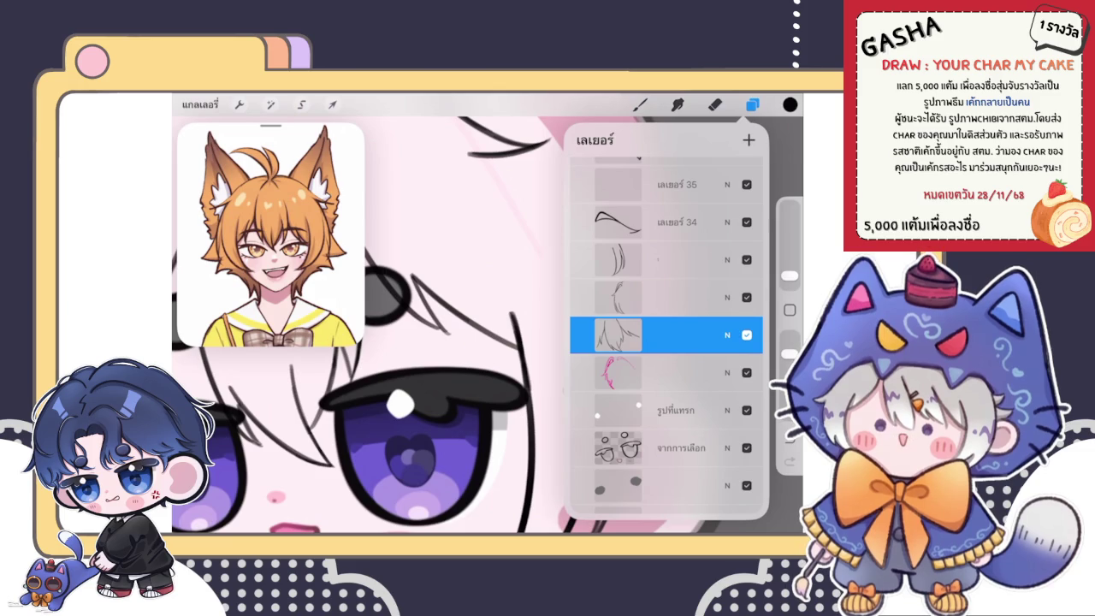
left_click(640, 103)
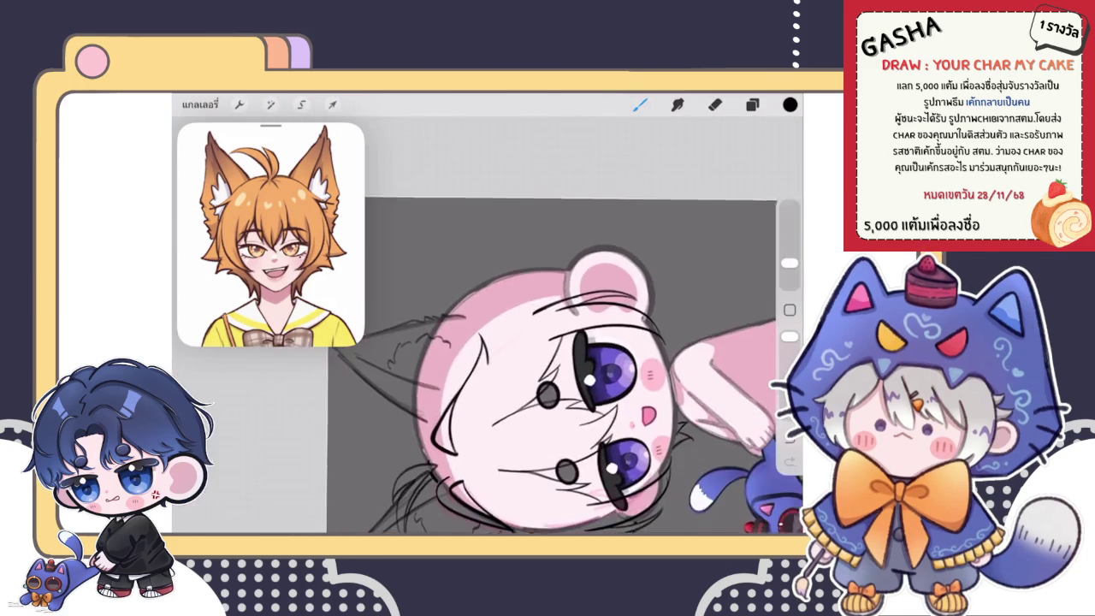
On the line layer one row up, erase the hair line over the pink hood, undo, and erase it again carefully.
left_click(752, 104)
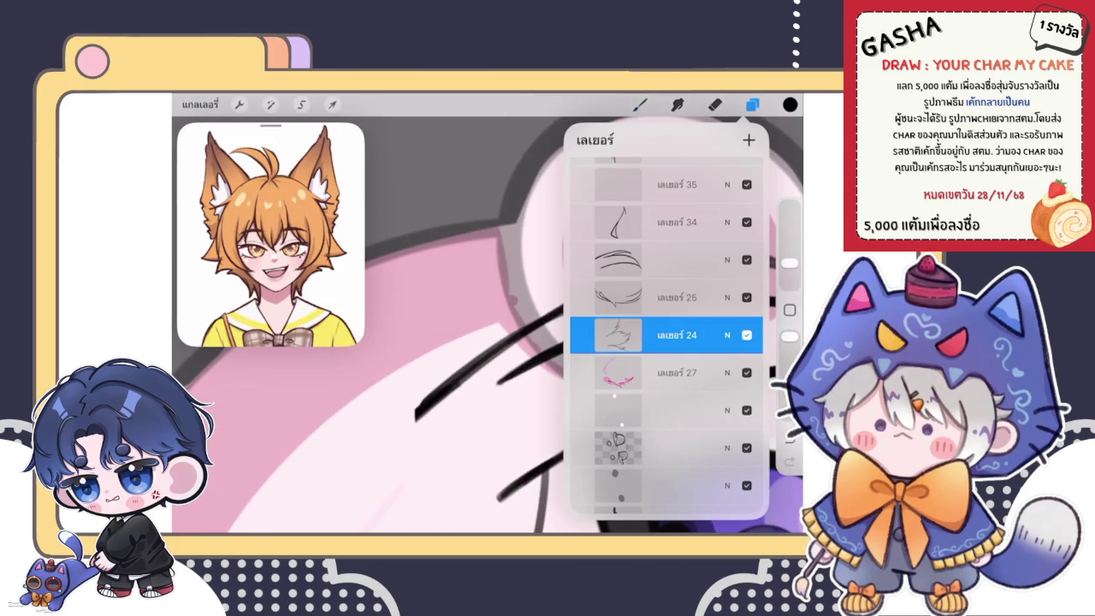
scroll(667, 335, "up", 1)
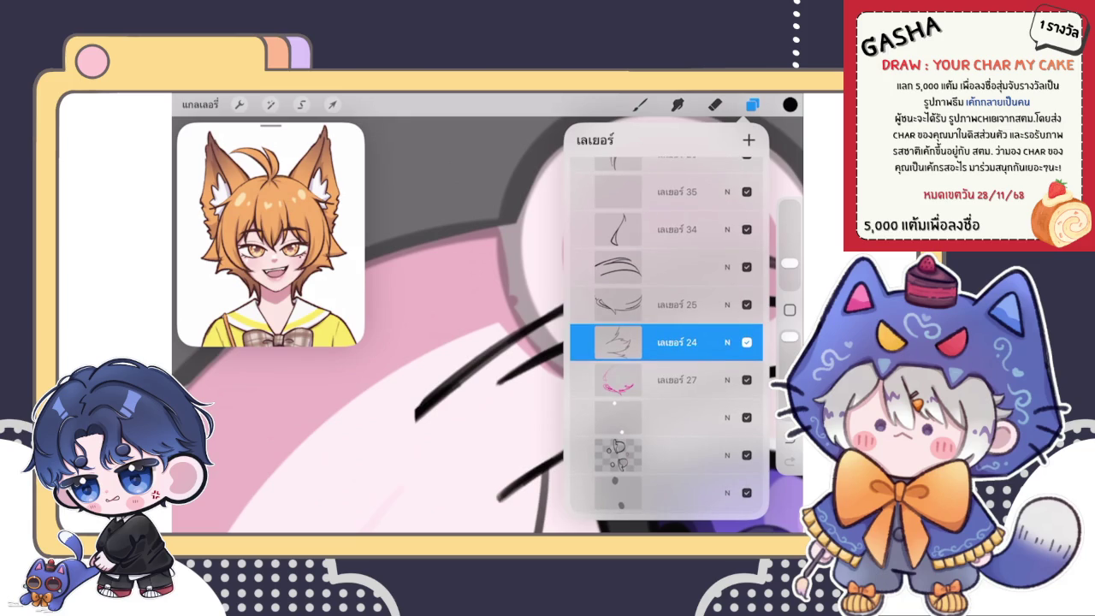
left_click(667, 267)
left_click(715, 105)
left_click_drag(414, 419, 476, 373)
key("ctrl+z")
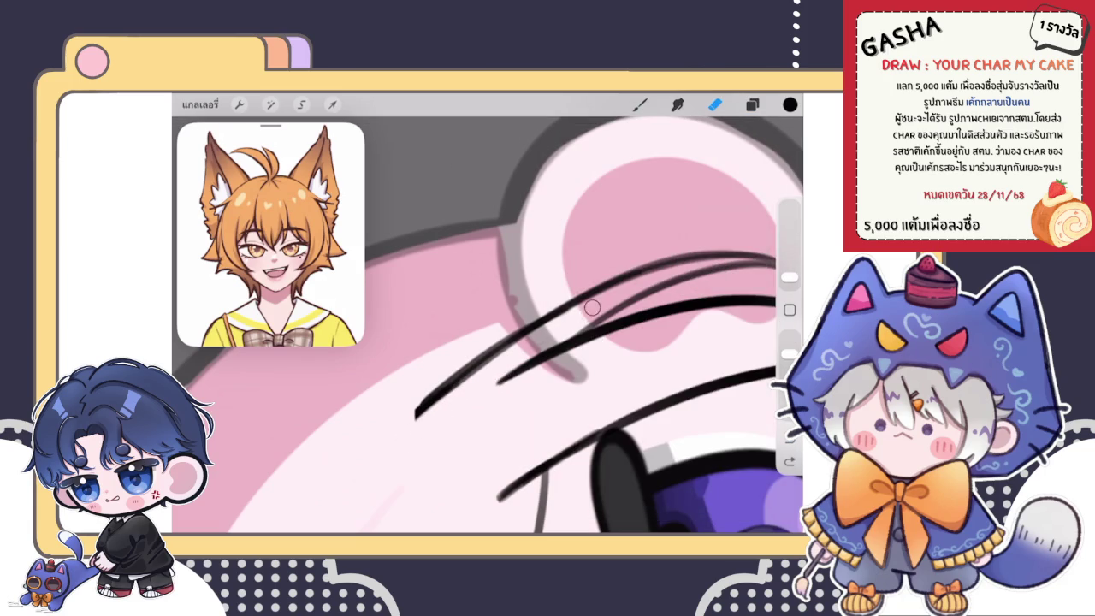
left_click_drag(488, 372, 417, 417)
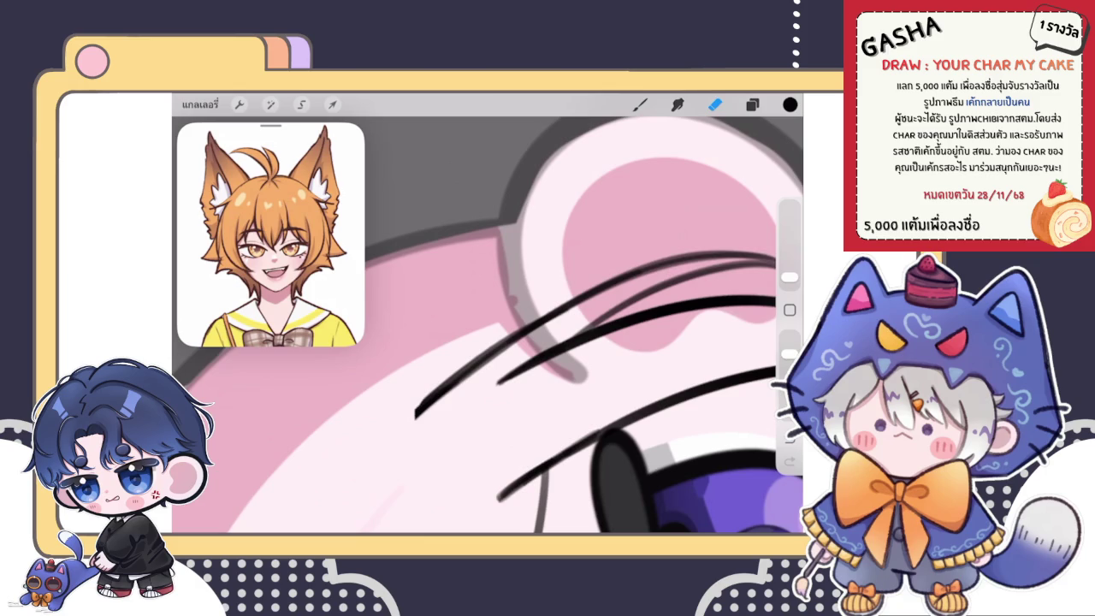
left_click(640, 104)
scroll(487, 325, "down", 5)
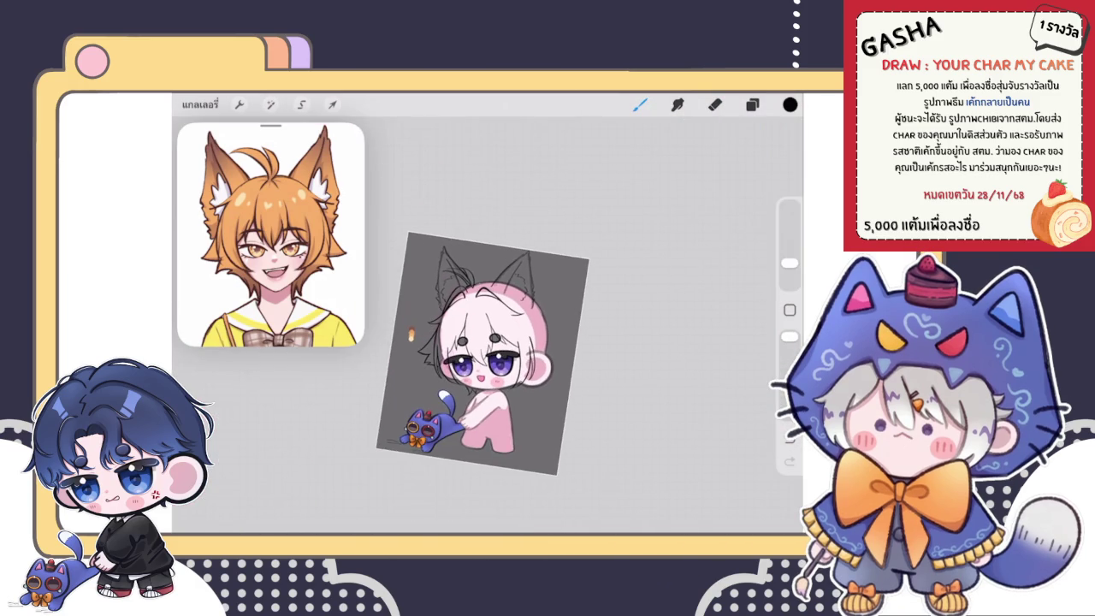
scroll(483, 351, "up", 3)
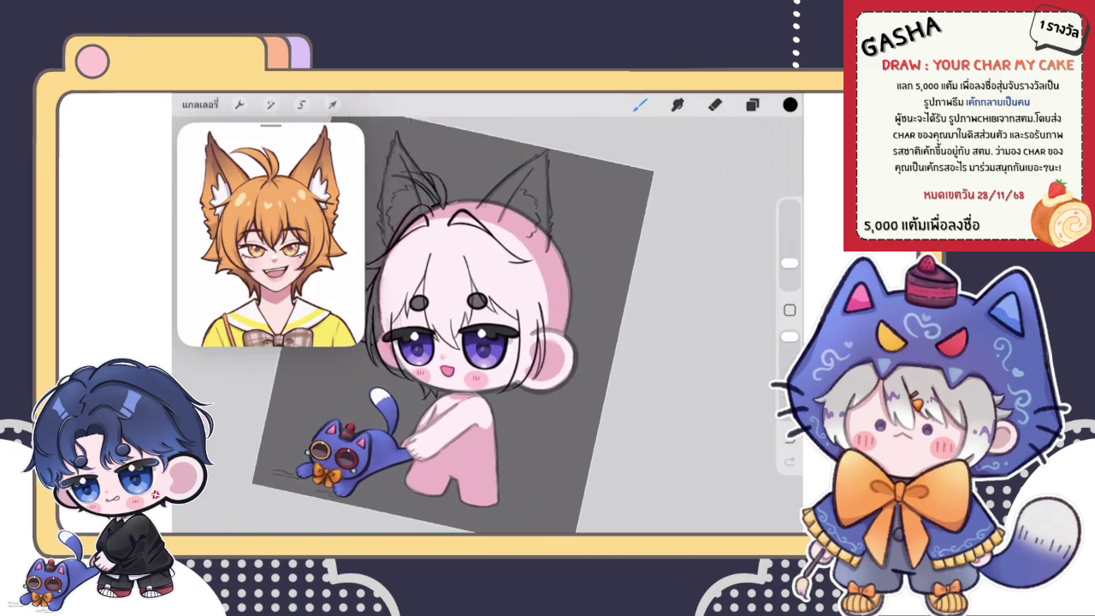
scroll(419, 325, "up", 5)
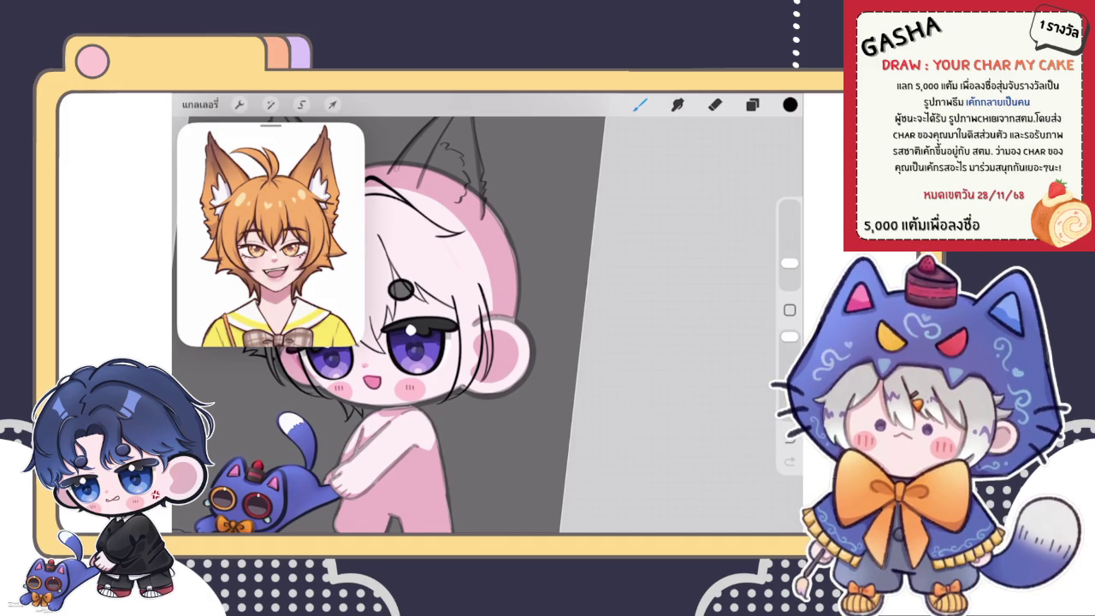
scroll(487, 325, "up", 3)
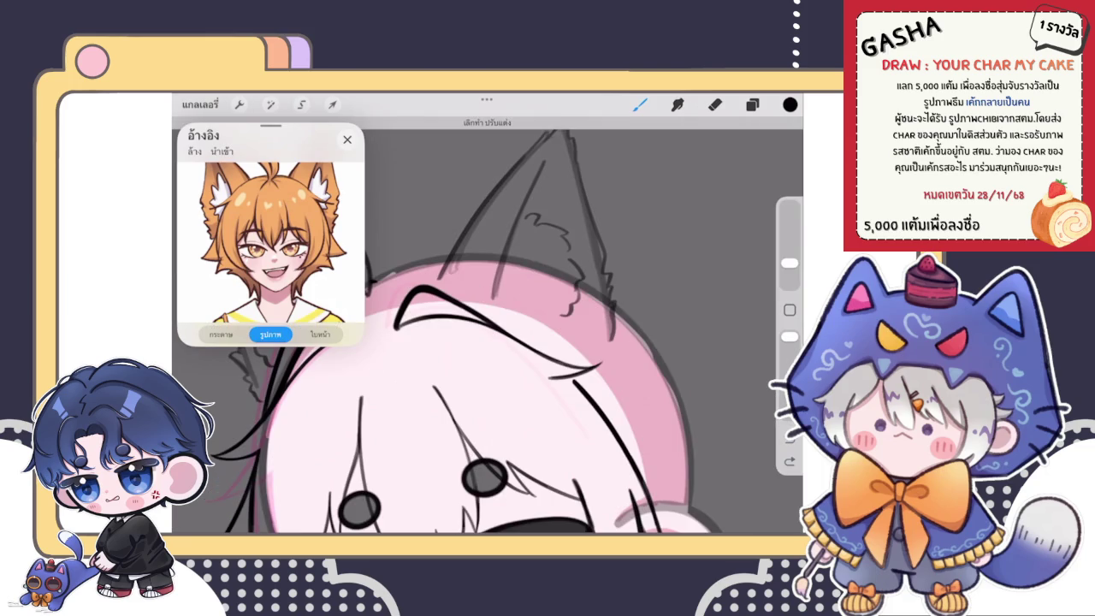
Lasso the hair strands along the top of the hood and transform them with Uniform scaling.
left_click(301, 104)
left_click_drag(392, 287, 564, 407)
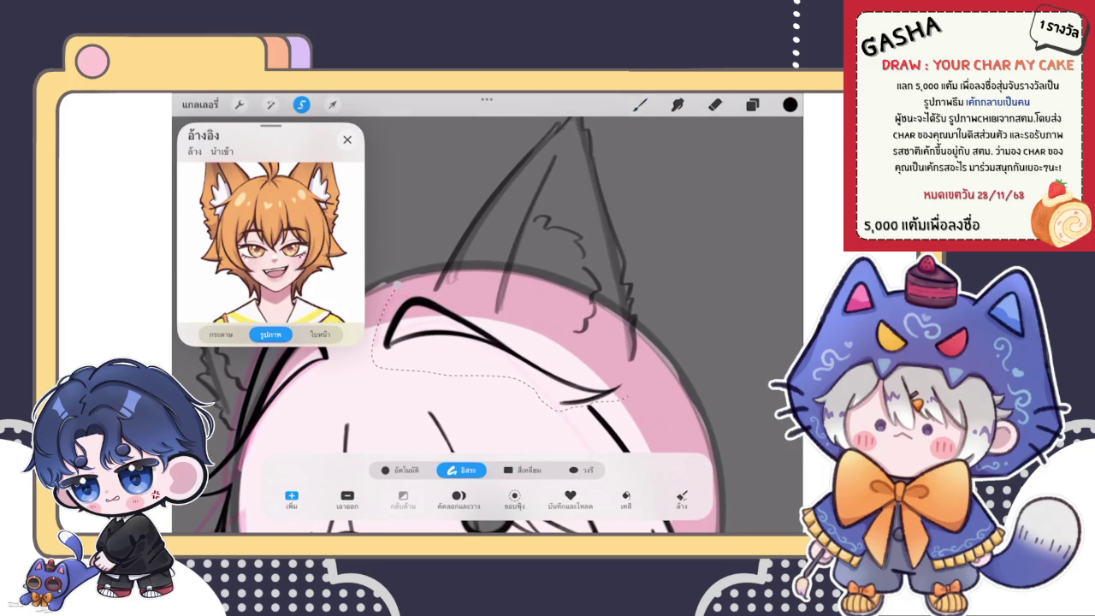
left_click(332, 104)
scroll(487, 316, "down", 2)
left_click(469, 469)
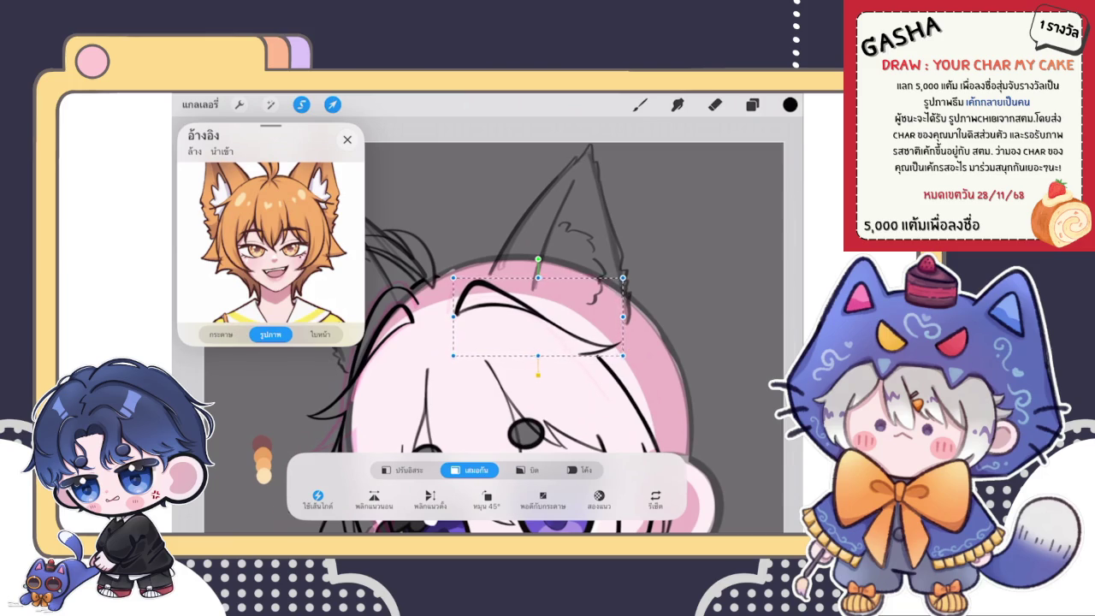
Undo and redo the strand transform to compare, then check the layer list.
key("b")
scroll(492, 337, "down", 5)
key("ctrl+shift+z")
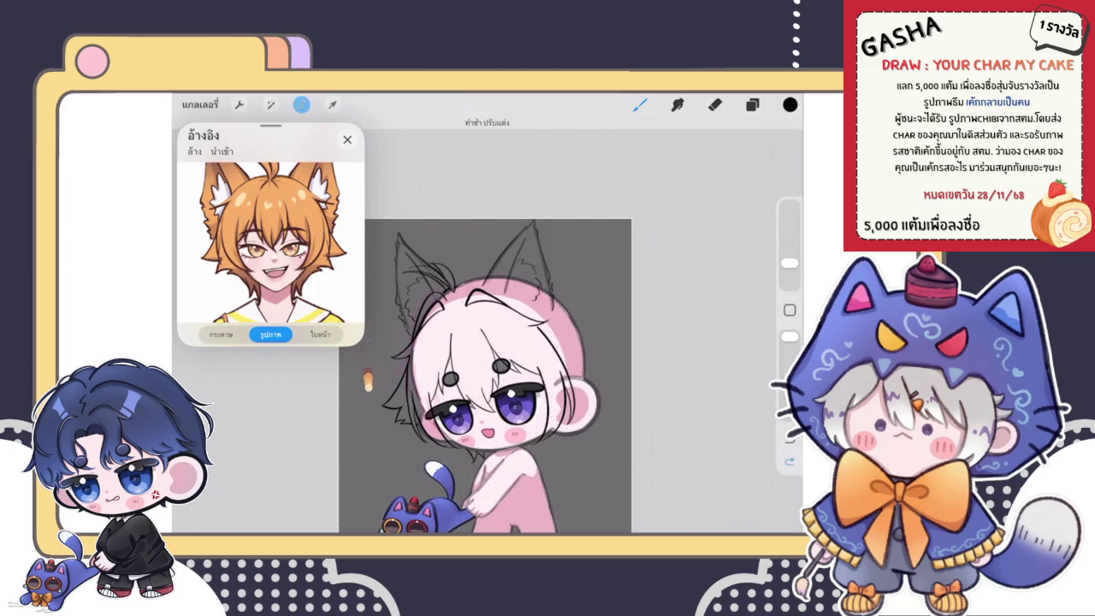
scroll(485, 377, "down", 3)
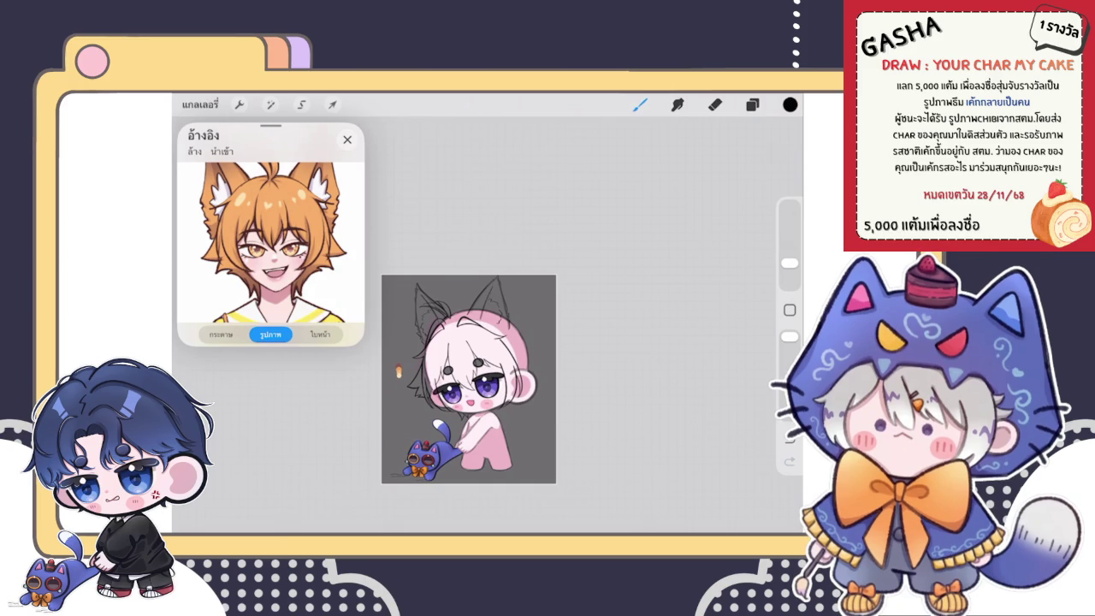
scroll(466, 325, "up", 1)
scroll(466, 325, "up", 3)
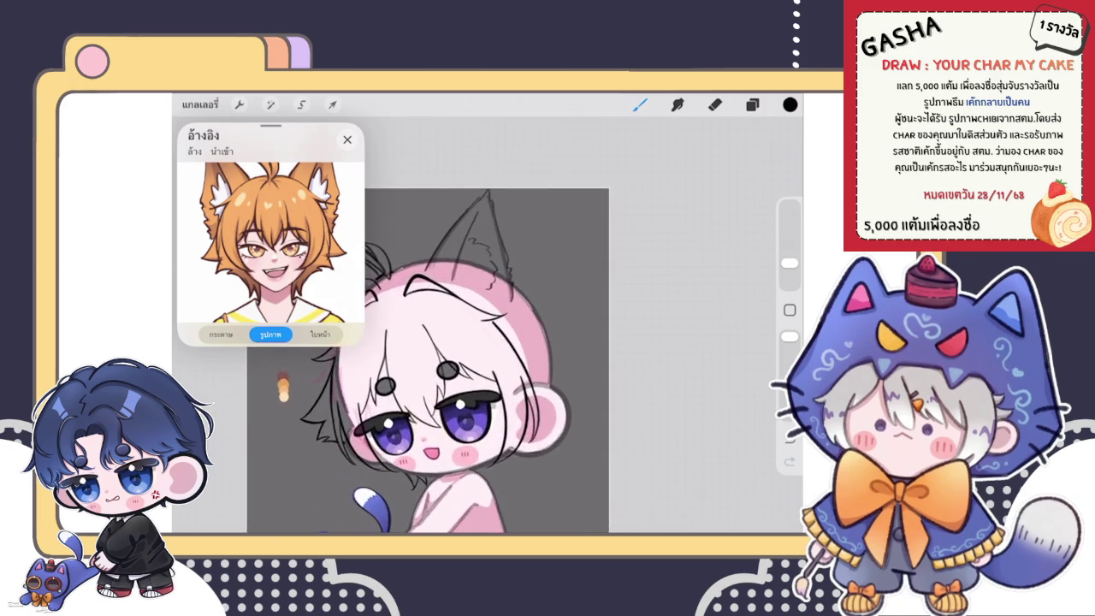
scroll(466, 326, "up", 3)
scroll(467, 325, "up", 3)
left_click(751, 105)
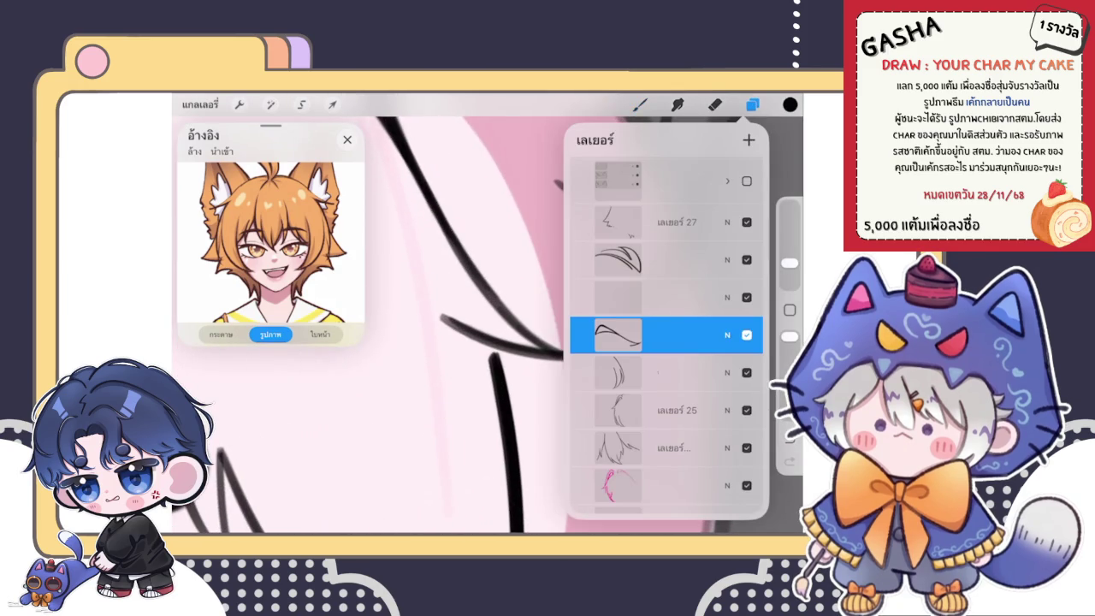
Liquify the eyelash and hair strokes near the pink hood into smoother curves using Push at 37% size.
left_click(752, 105)
scroll(466, 325, "down", 3)
left_click(271, 105)
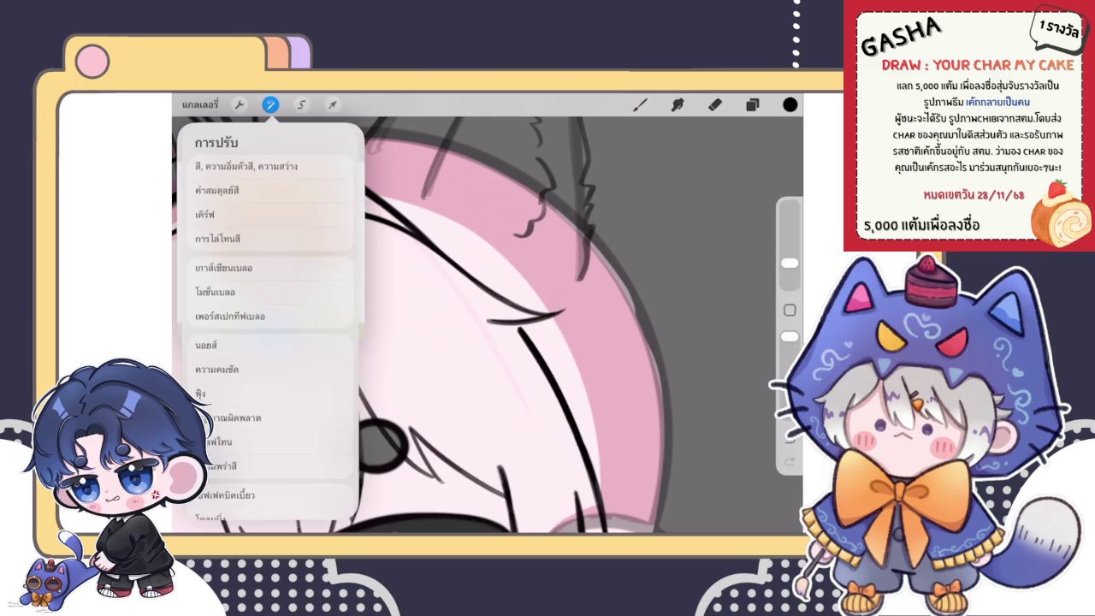
left_click(243, 402)
left_click_drag(231, 502, 246, 502)
left_click_drag(507, 327, 513, 325)
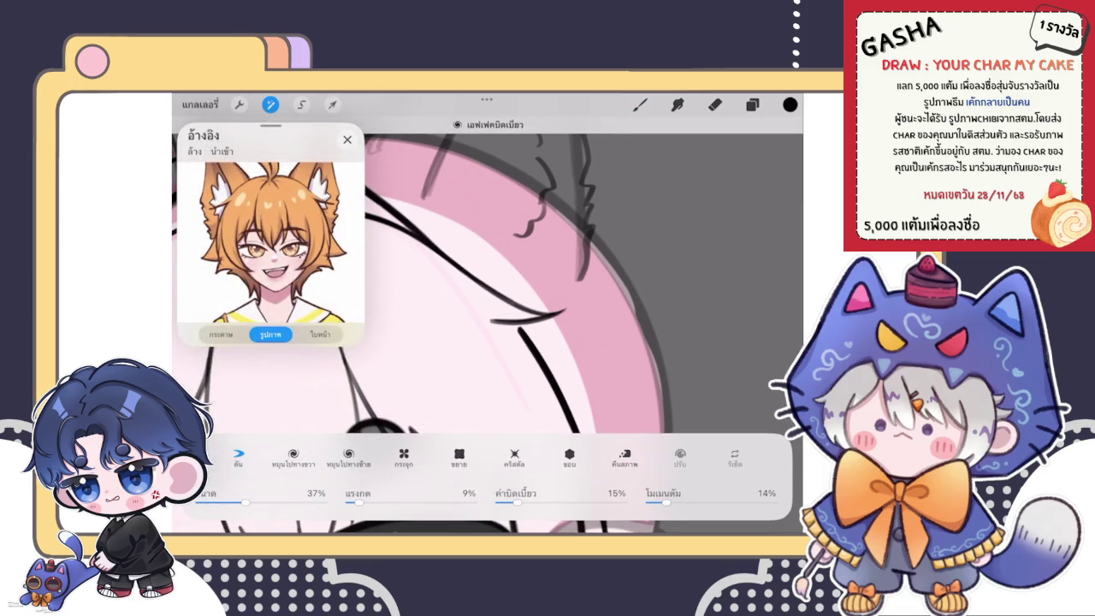
left_click_drag(624, 291, 432, 377)
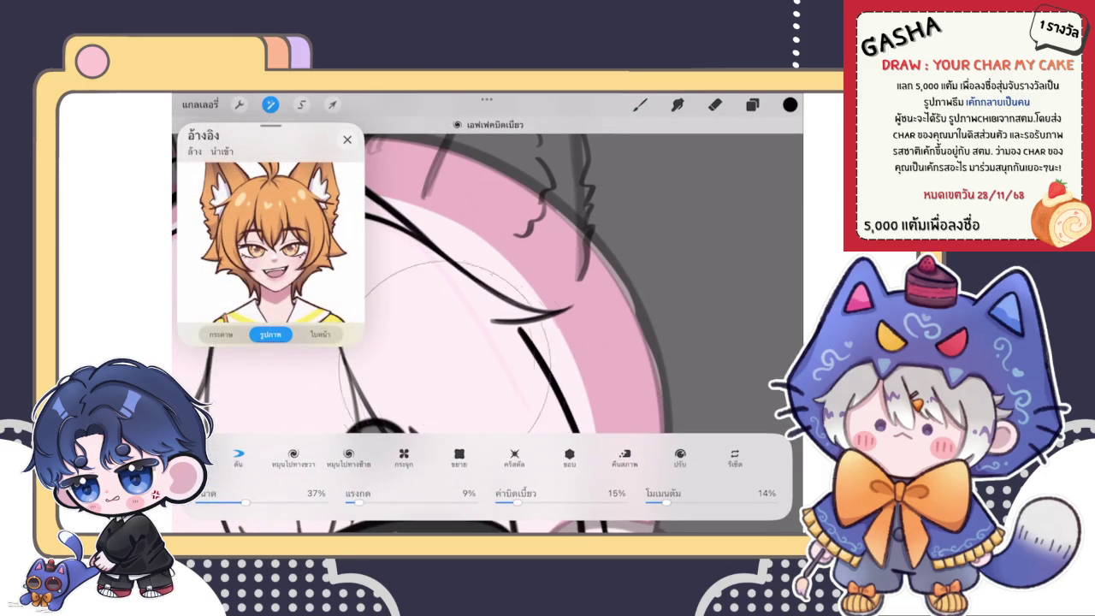
left_click_drag(513, 278, 599, 291)
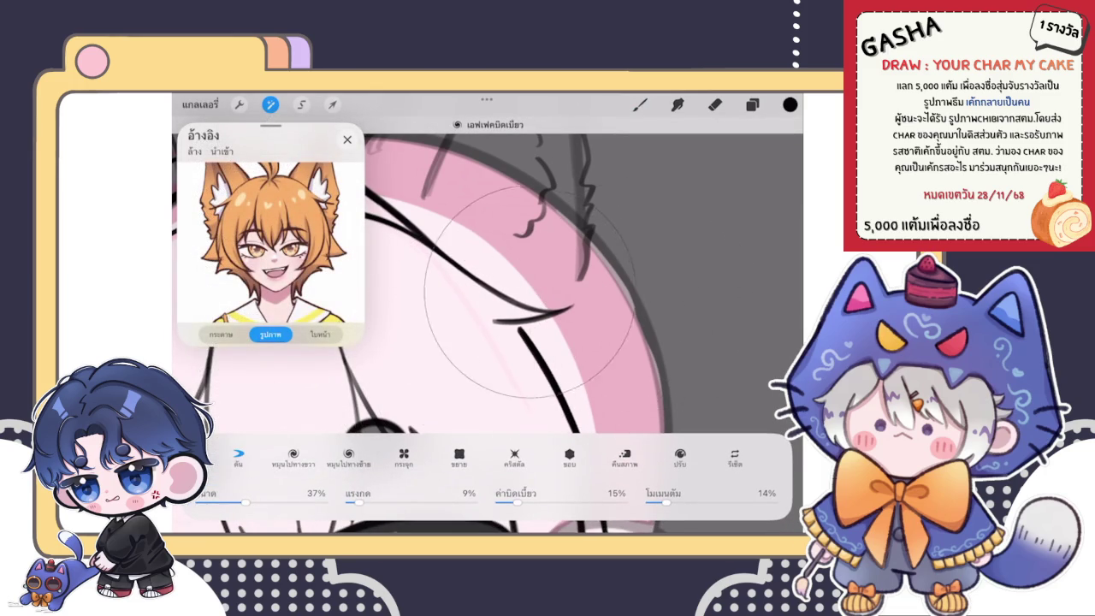
left_click(639, 103)
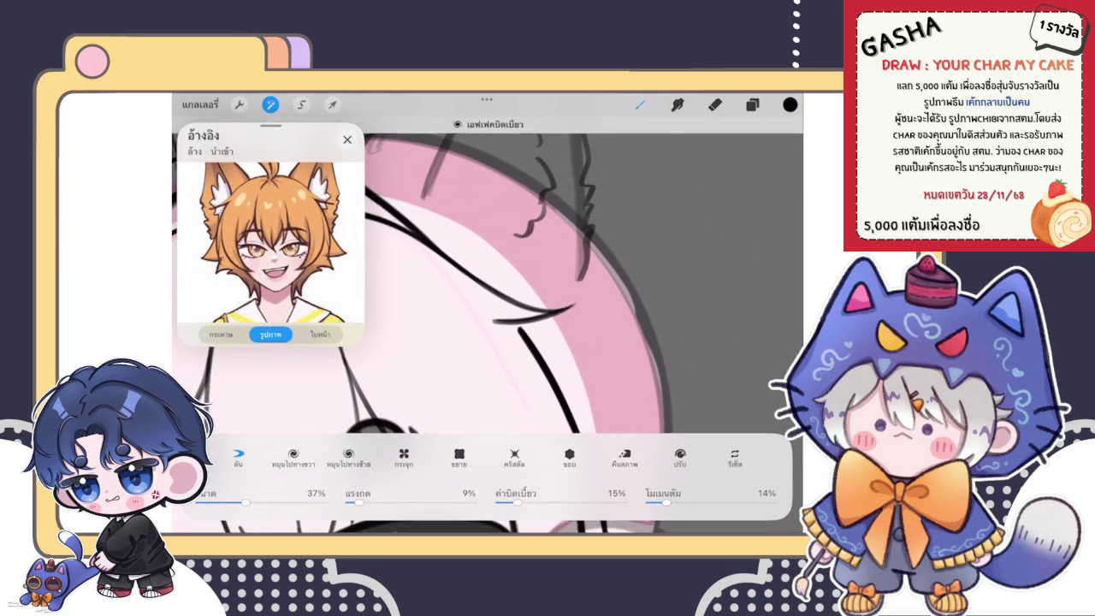
Select a different line layer in the Layers panel.
scroll(487, 325, "down", 5)
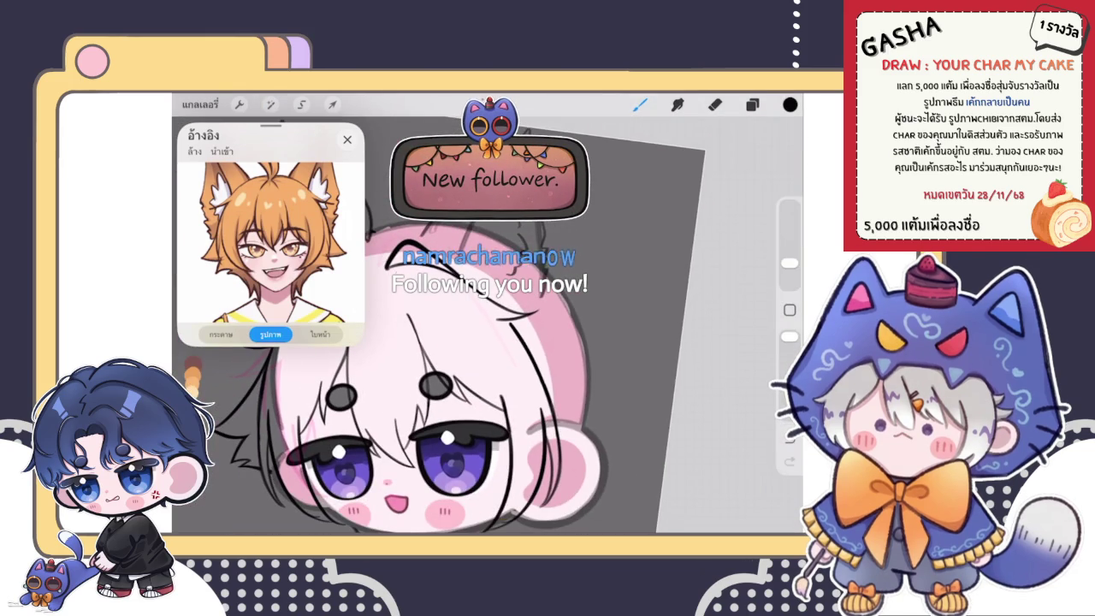
scroll(479, 342, "down", 5)
scroll(470, 343, "down", 3)
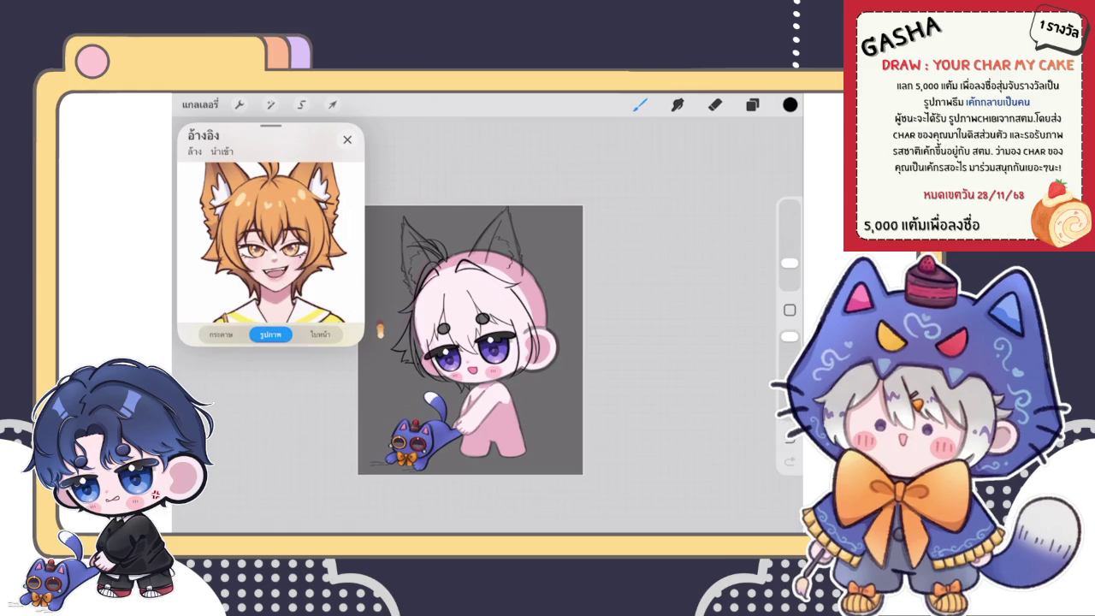
scroll(380, 330, "up", 5)
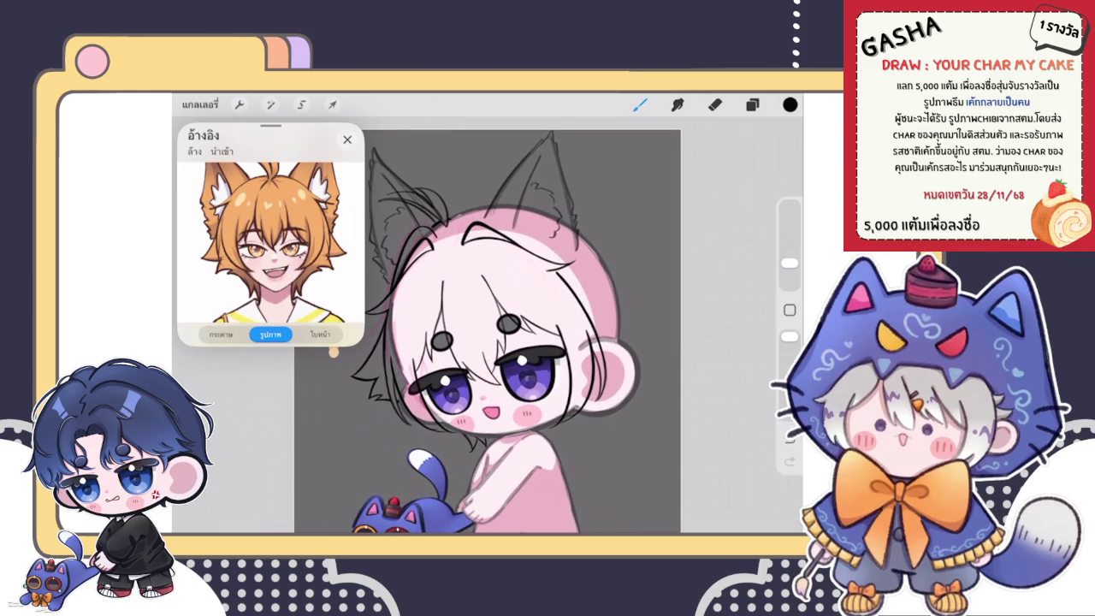
key("l")
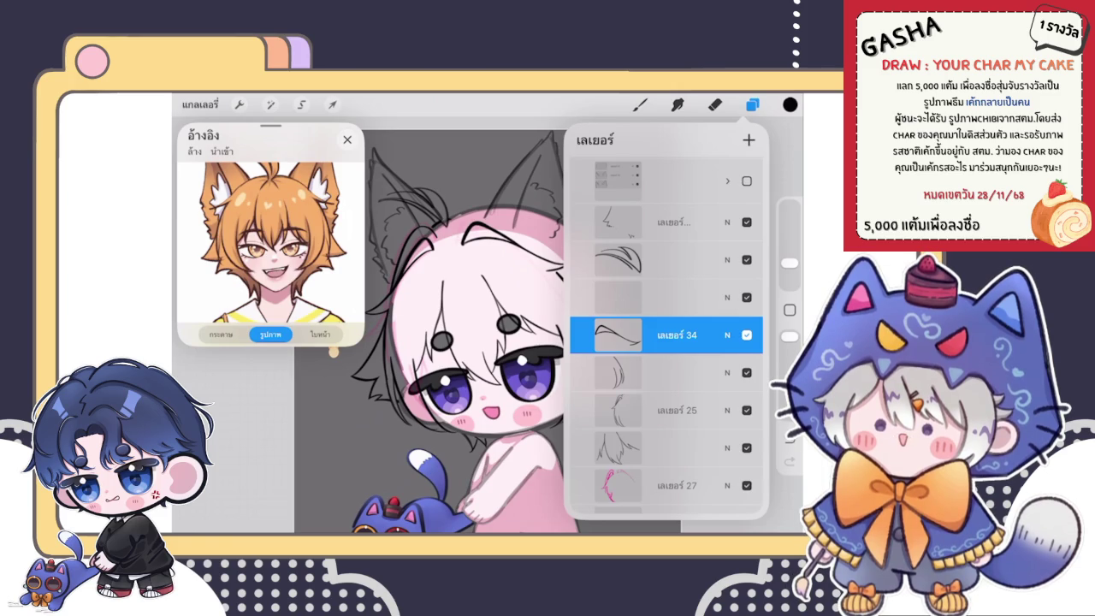
left_click(667, 297)
left_click(752, 105)
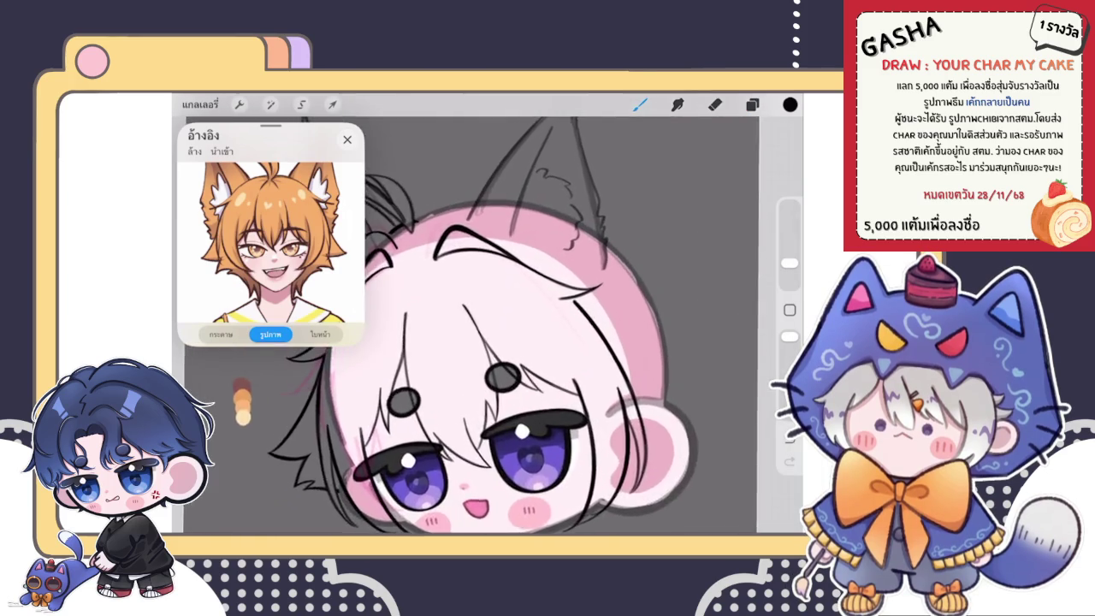
Warp the hair-stroke layer near the eye, nudging one corner slightly up-left.
scroll(479, 325, "up", 5)
left_click(752, 104)
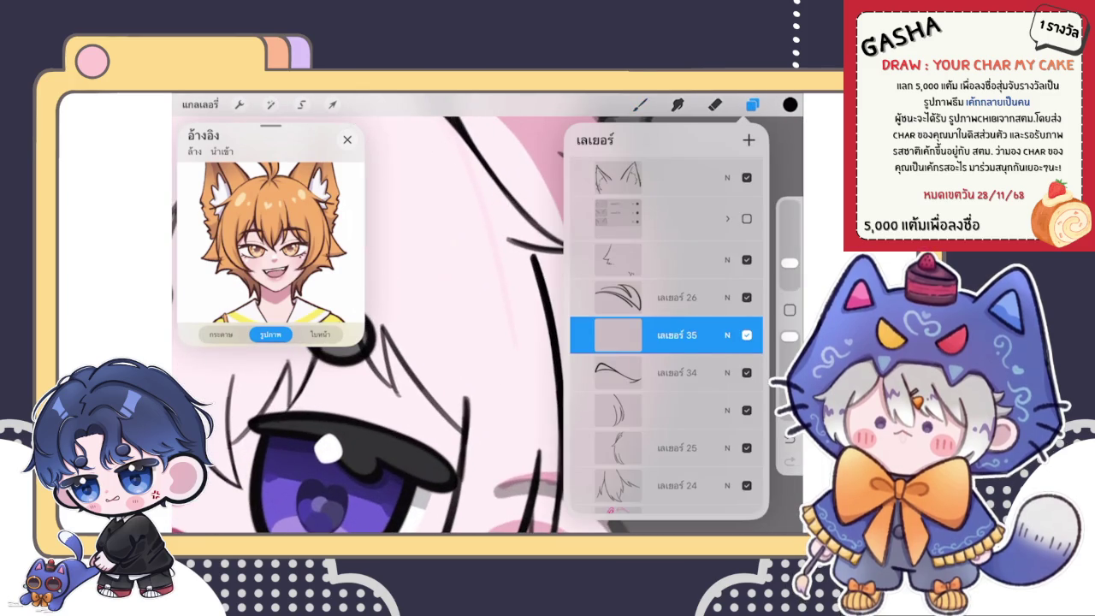
scroll(666, 342, "down", 3)
left_click(666, 306)
left_click(666, 306)
left_click_drag(385, 385, 325, 282)
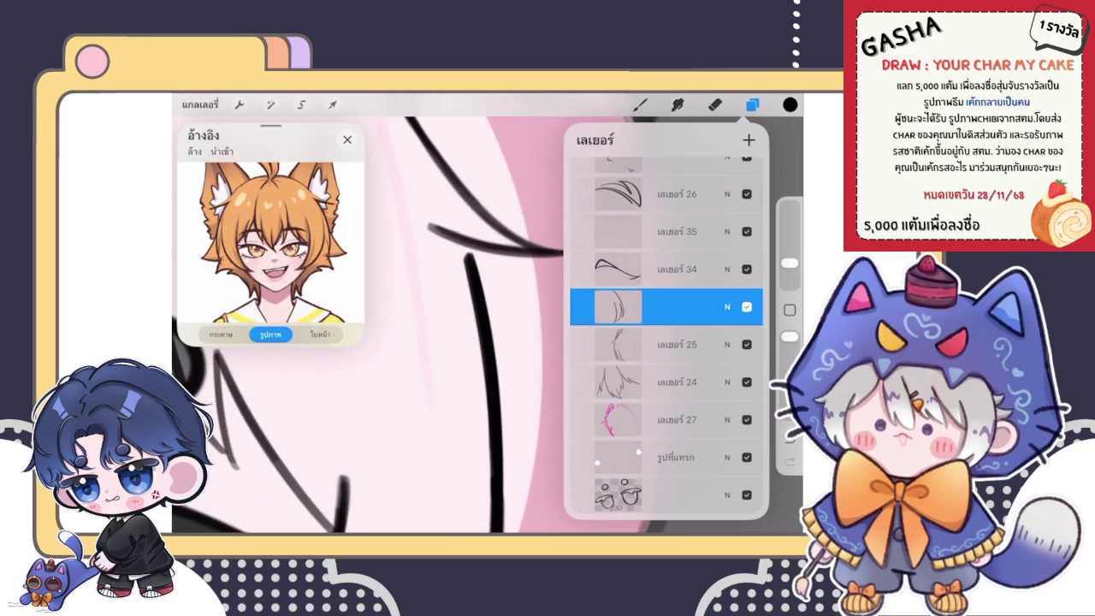
left_click(332, 104)
left_click(579, 470)
left_click_drag(438, 227, 433, 223)
left_click(640, 105)
Stretch the top hair-line layer slightly wider with Freeform, to 558 × 242 px.
scroll(466, 313, "down", 5)
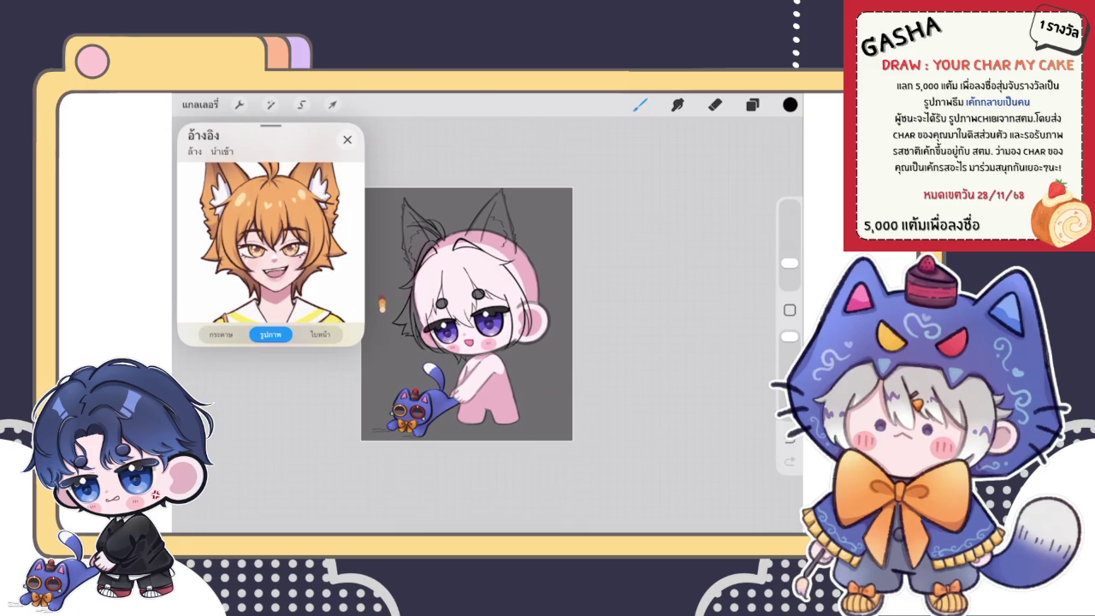
scroll(466, 313, "up", 5)
left_click(752, 104)
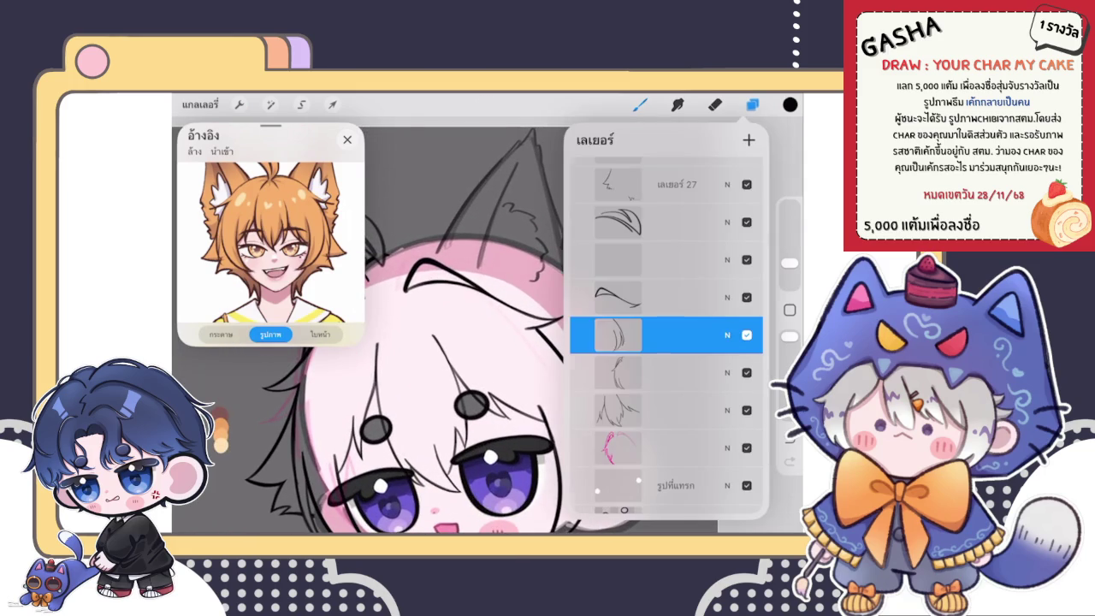
left_click(666, 297)
left_click(332, 104)
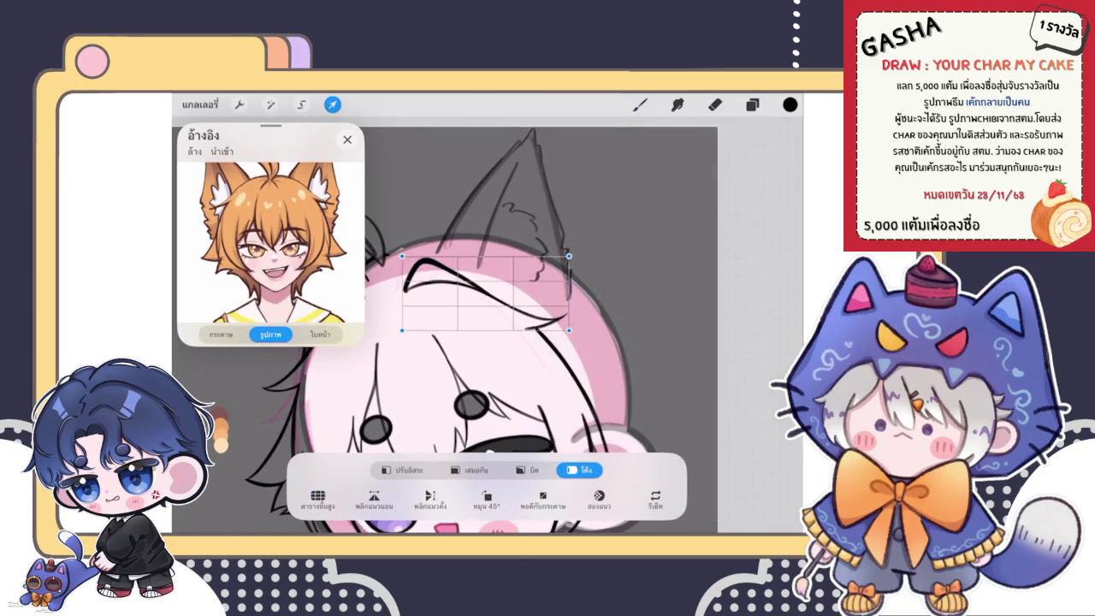
left_click(402, 469)
left_click_drag(568, 293, 576, 292)
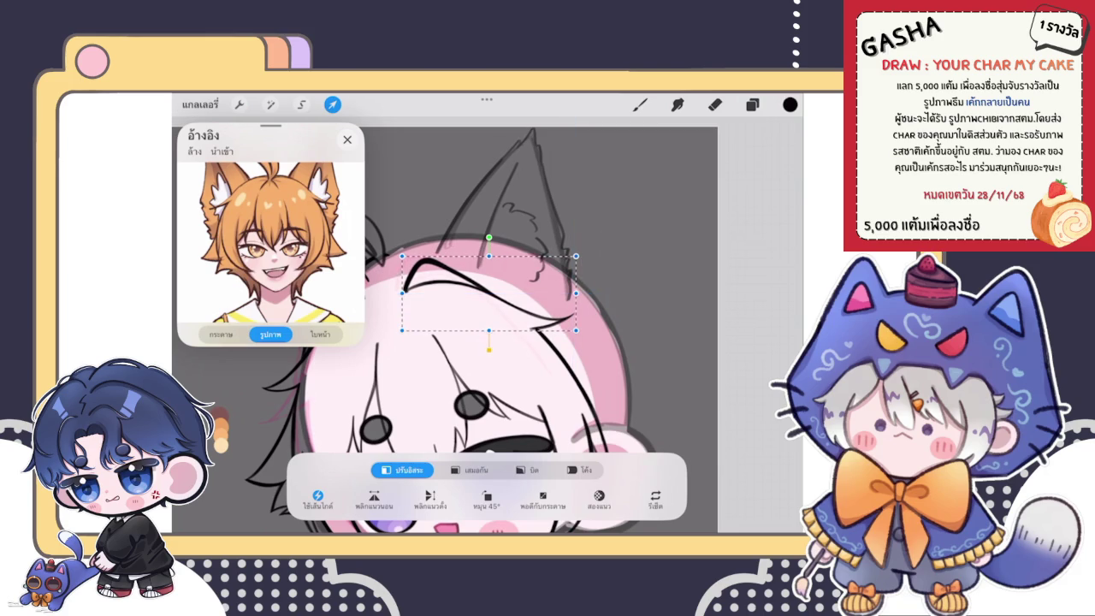
left_click(640, 105)
scroll(475, 360, "down", 5)
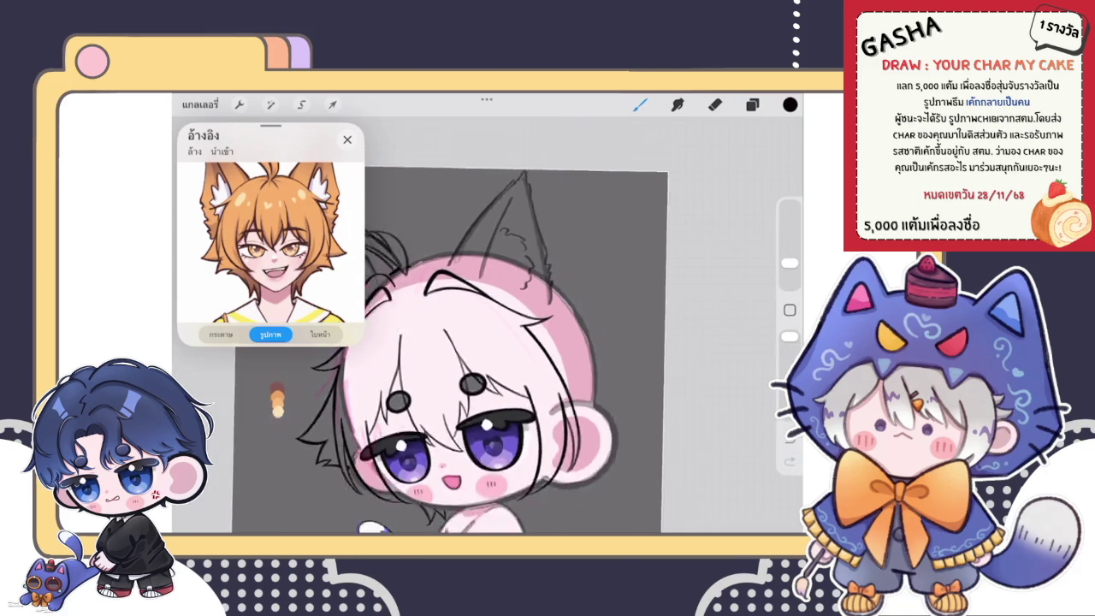
Redo the undone adjustment and merge layer 34 down twice into the hair-line layers below.
key("ctrl+shift+z")
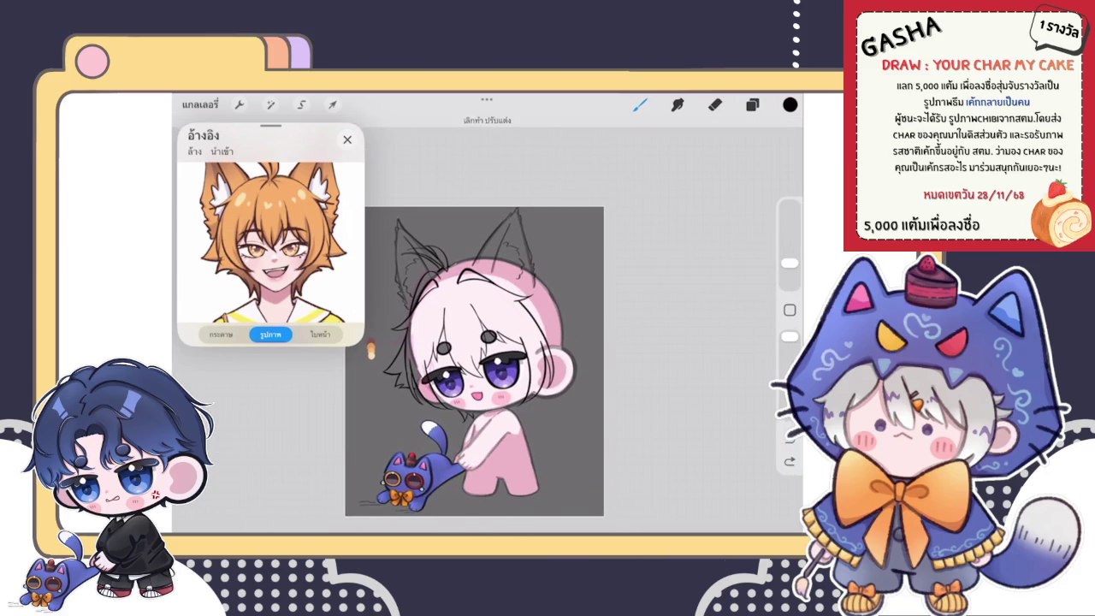
scroll(474, 359, "down", 3)
scroll(502, 324, "down", 2)
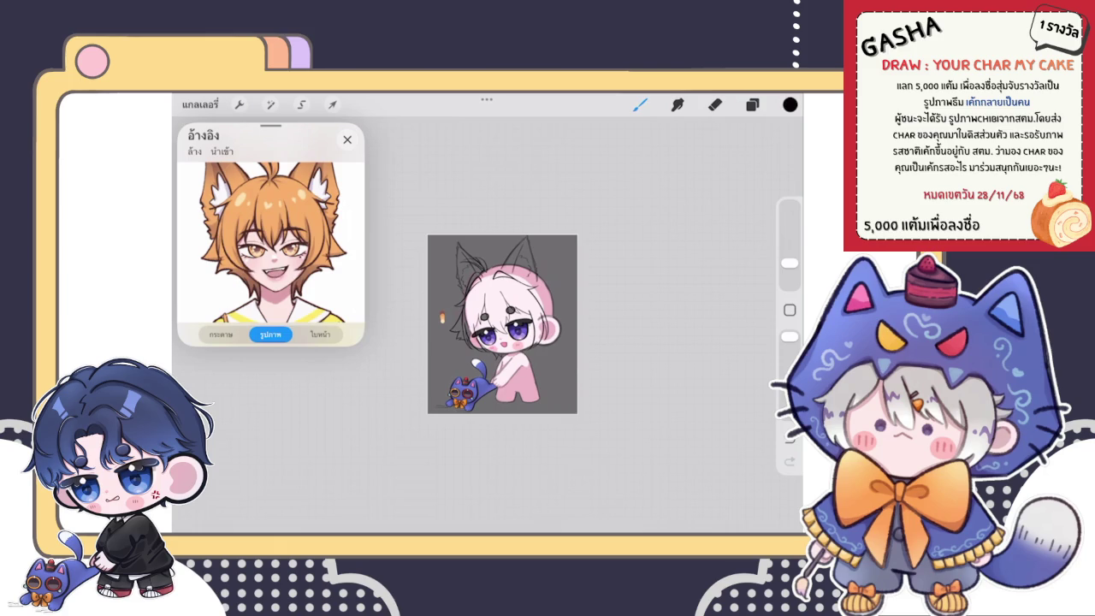
scroll(502, 323, "up", 3)
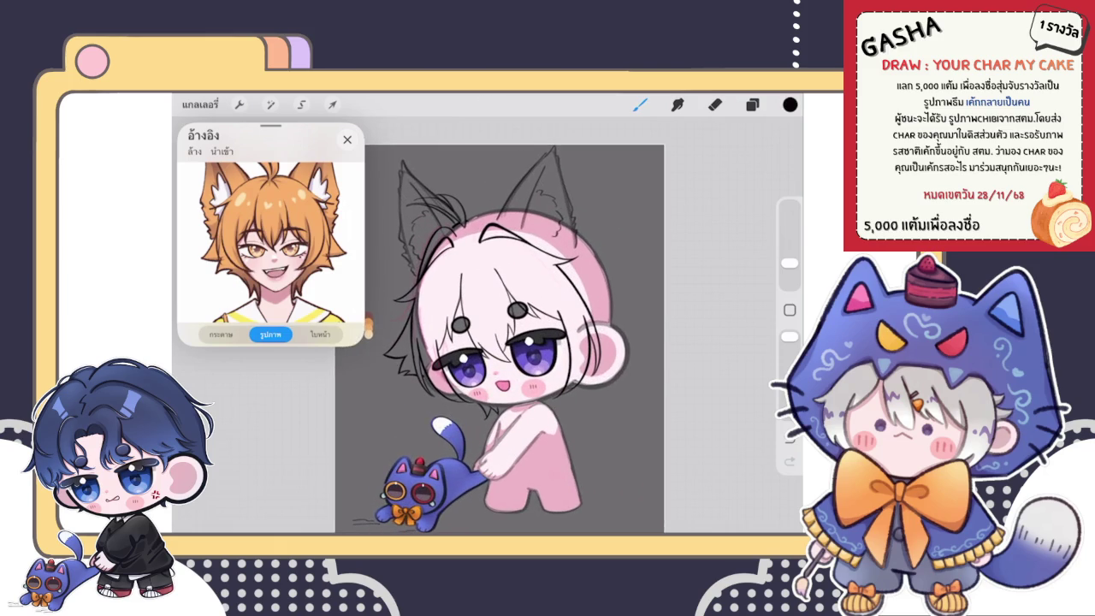
left_click(752, 105)
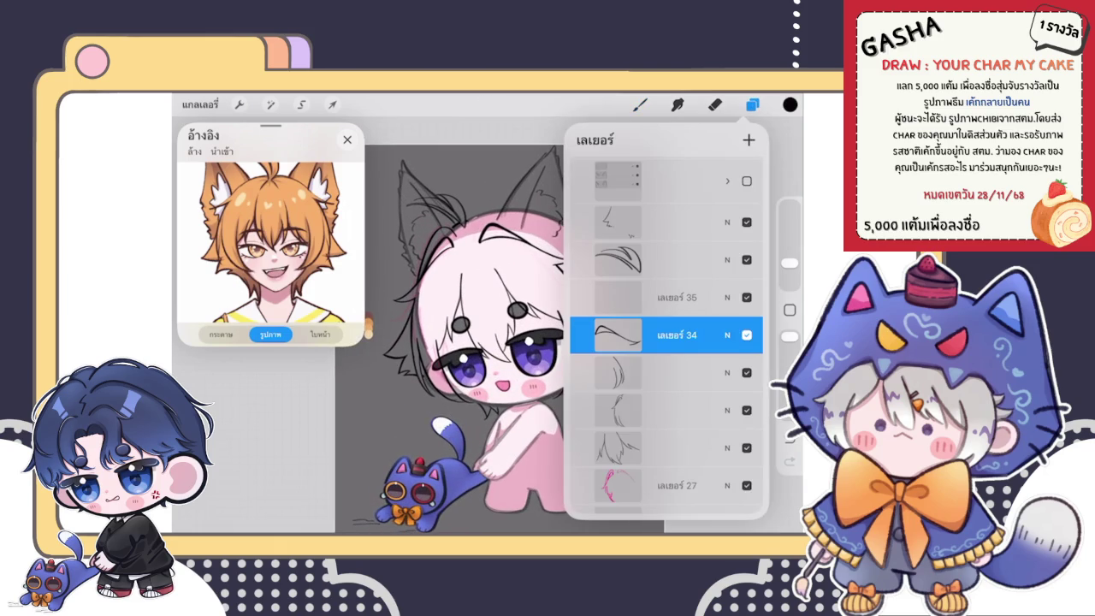
left_click(618, 334)
left_click(547, 427)
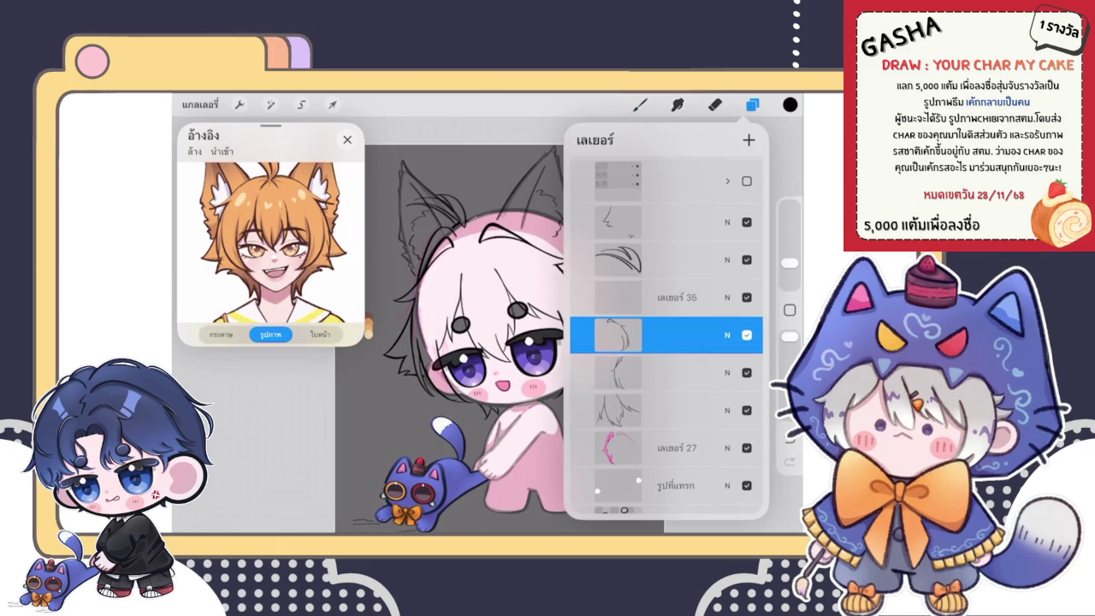
left_click(618, 334)
left_click(513, 426)
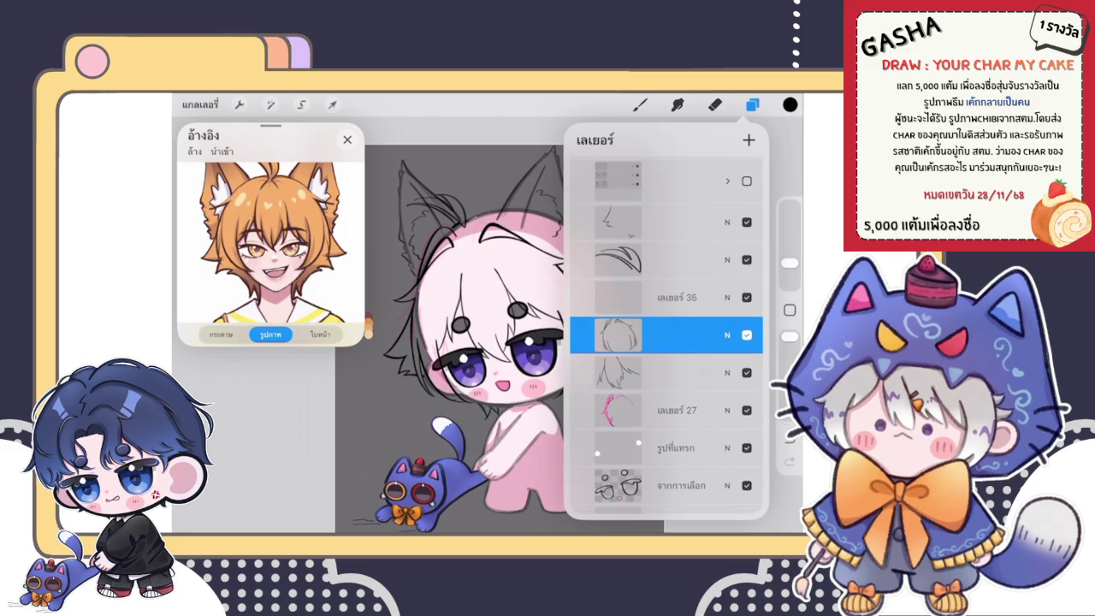
Erase a stray black line in the hair with a slightly larger eraser.
left_click(714, 104)
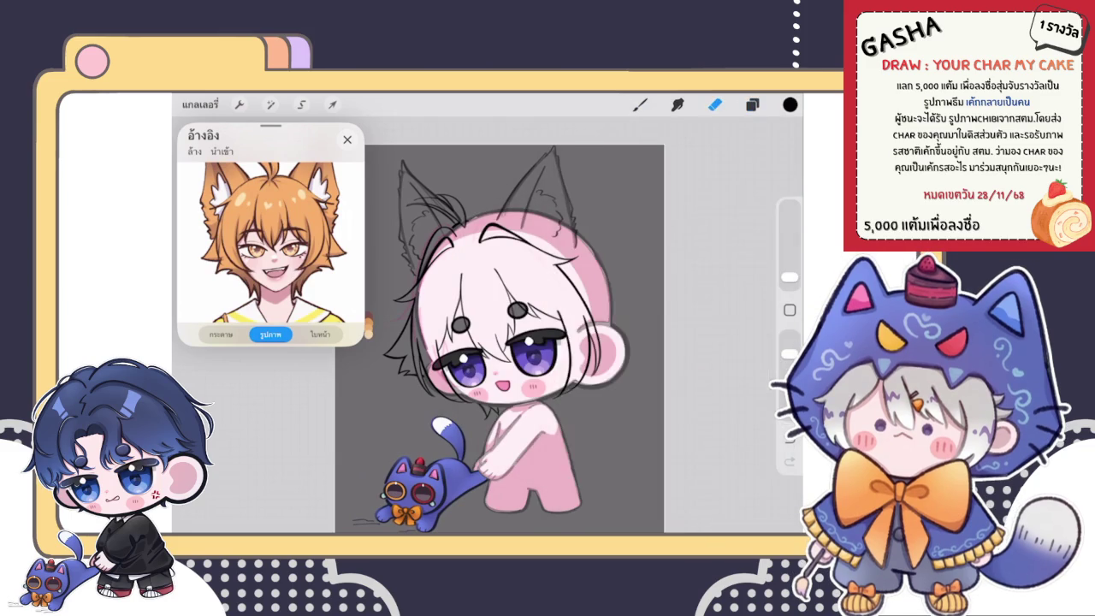
scroll(529, 271, "up", 5)
scroll(530, 270, "up", 5)
left_click_drag(789, 276, 788, 273)
left_click_drag(478, 277, 462, 283)
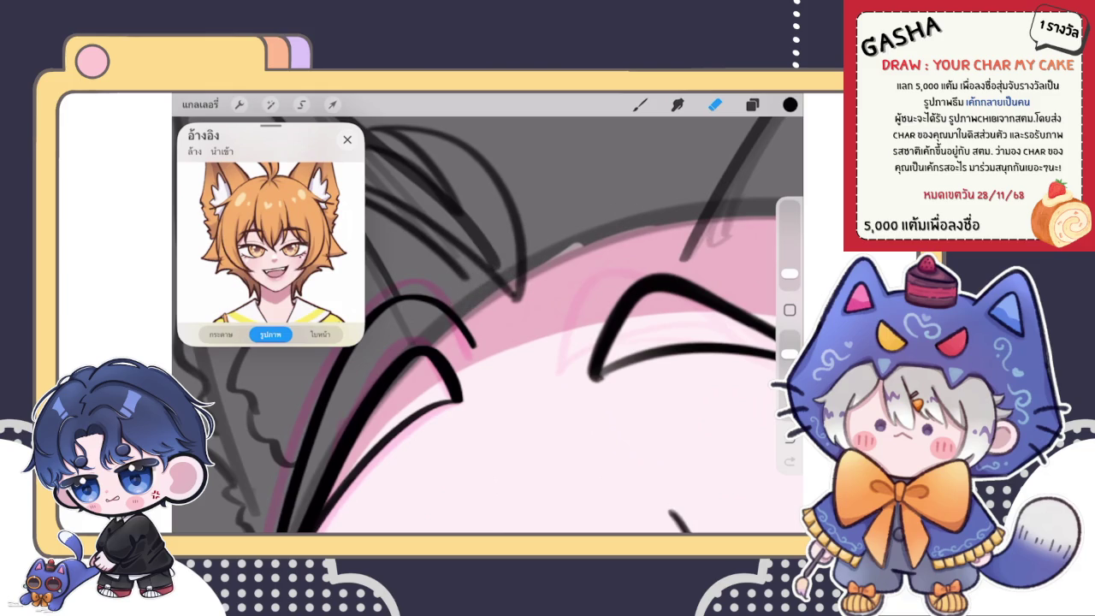
Duplicate a hair-line layer, merge it into Layer 26, and move Layer 26 below the empty layer.
left_click(752, 105)
left_click_drag(701, 259, 650, 259)
left_click(697, 259)
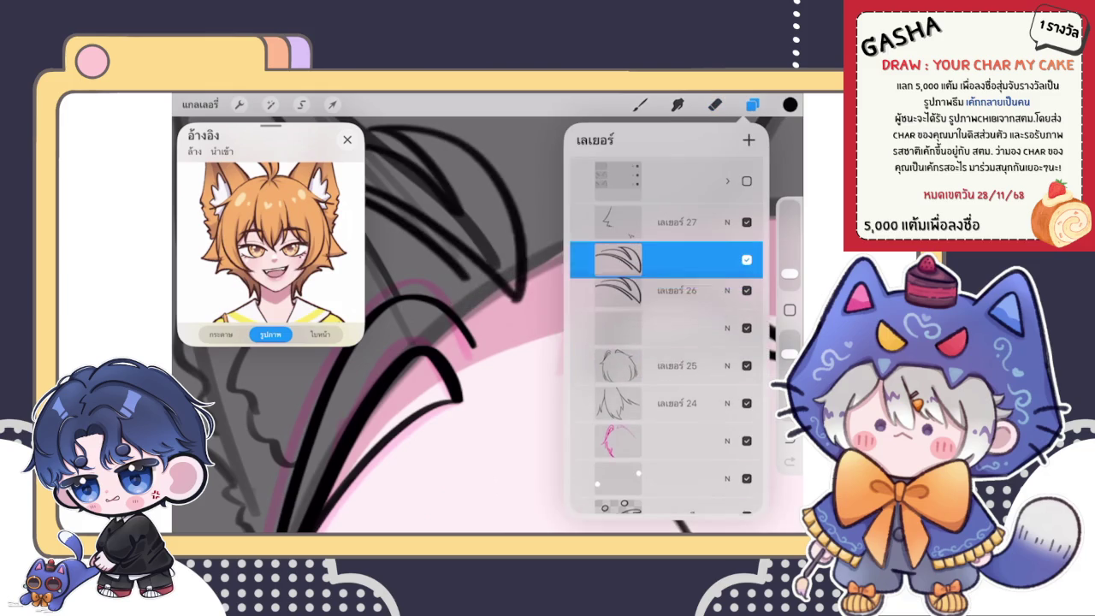
left_click(617, 259)
left_click(488, 352)
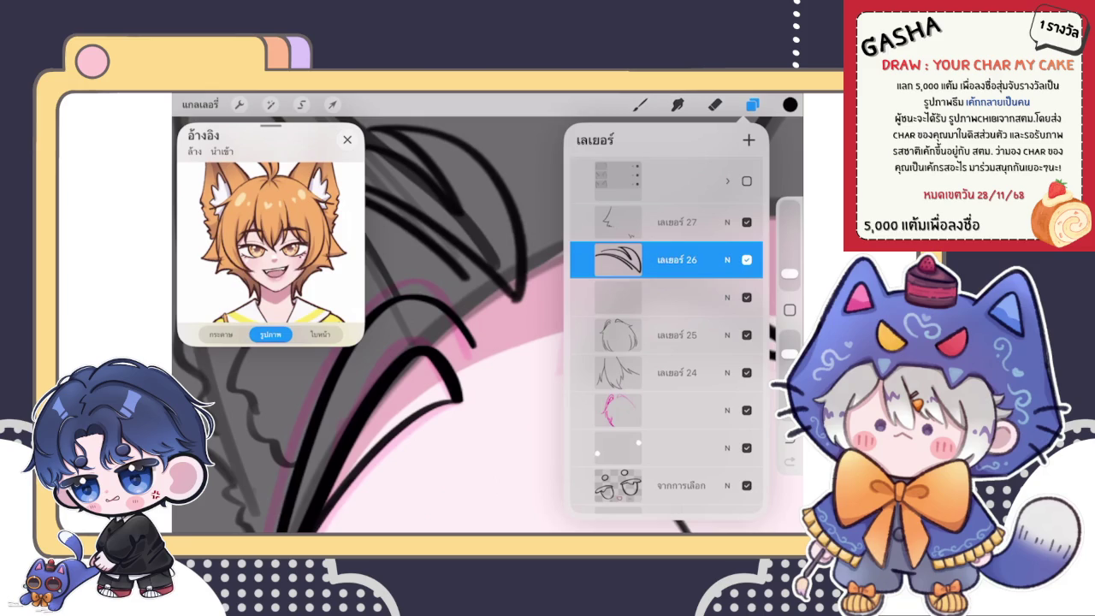
left_click(676, 223)
mouse_move(618, 259)
left_mouse_down()
mouse_move(617, 297)
mouse_move(618, 222)
left_mouse_up()
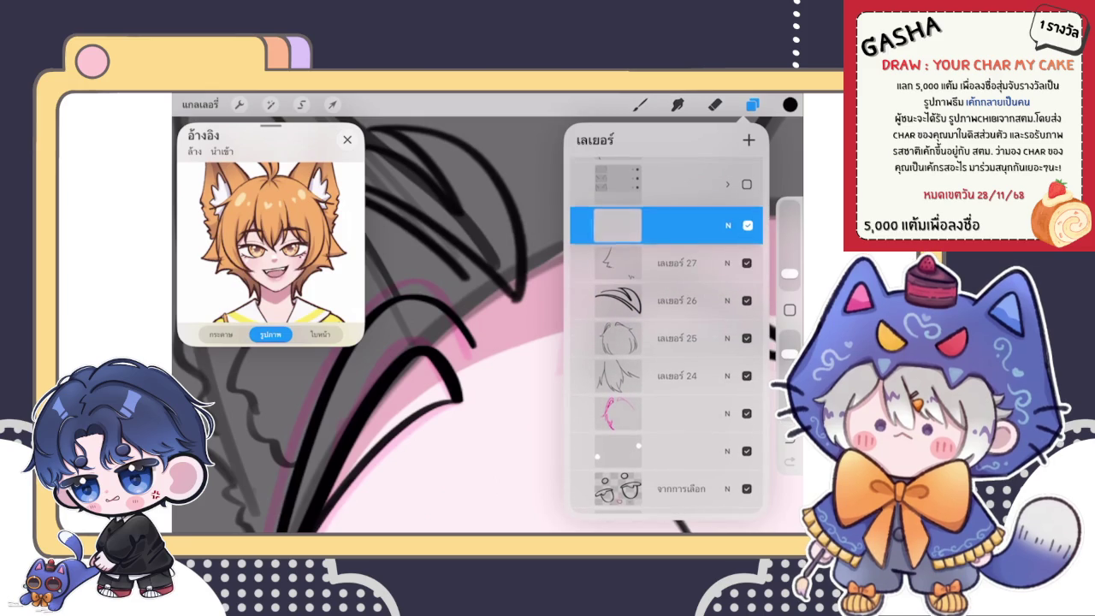
left_click(714, 105)
left_click(639, 105)
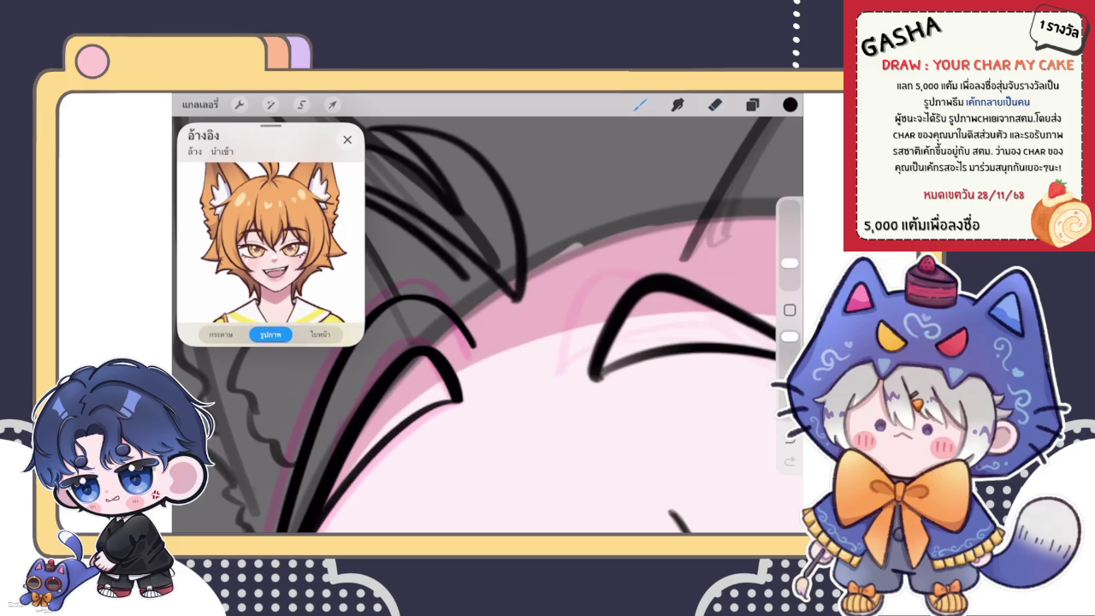
Undo the two most recent strokes.
scroll(488, 325, "up", 2)
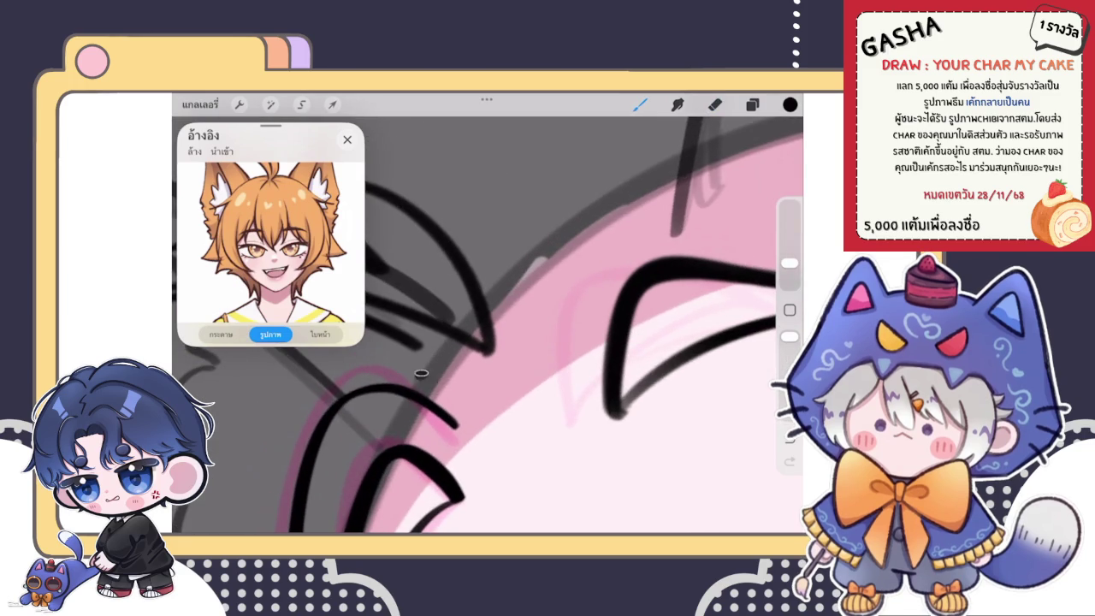
scroll(488, 325, "down", 5)
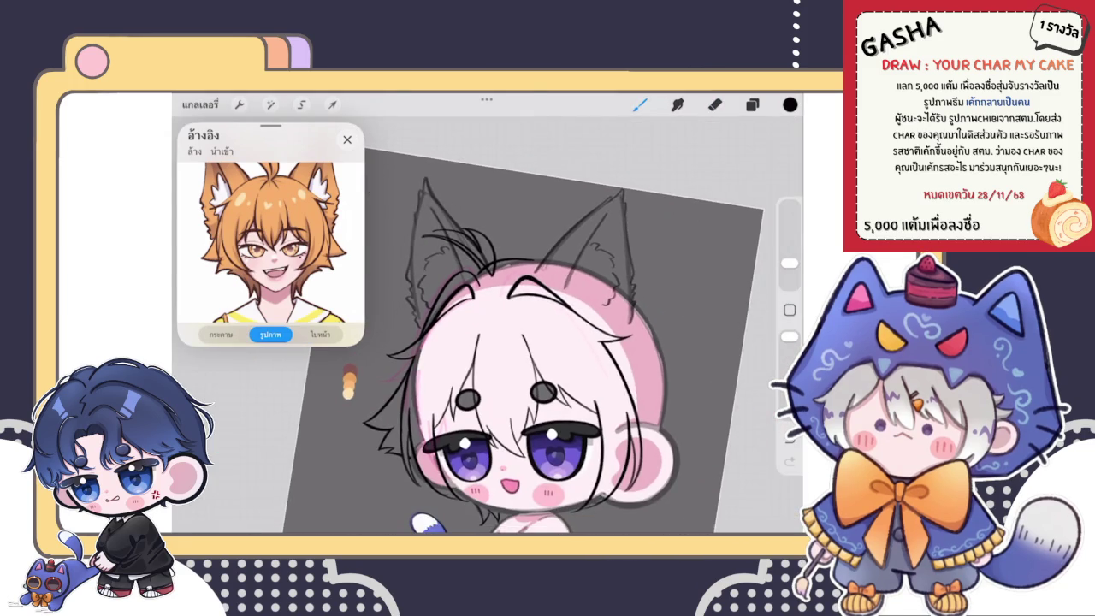
scroll(530, 343, "up", 3)
scroll(530, 342, "down", 4)
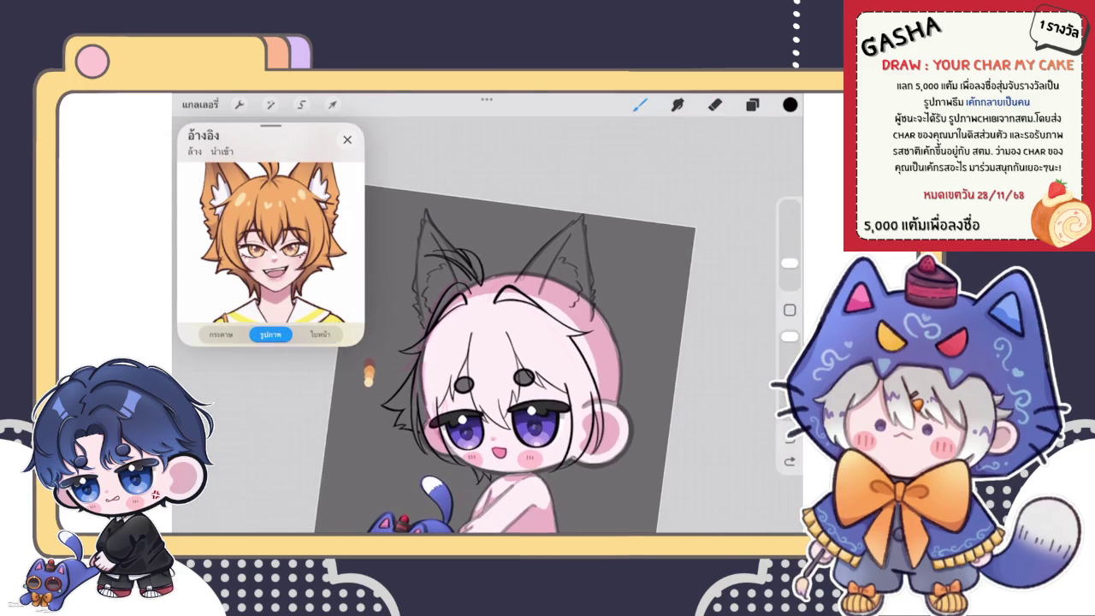
scroll(547, 325, "up", 5)
scroll(547, 325, "up", 2)
scroll(547, 325, "up", 2)
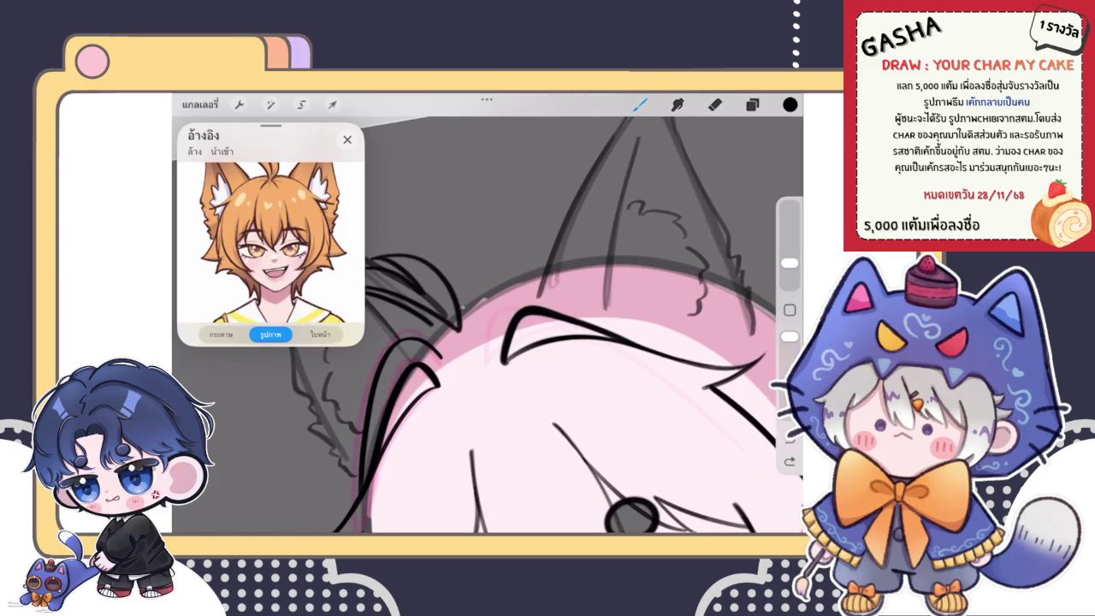
key("ctrl+z")
scroll(530, 325, "up", 1)
scroll(530, 325, "up", 2)
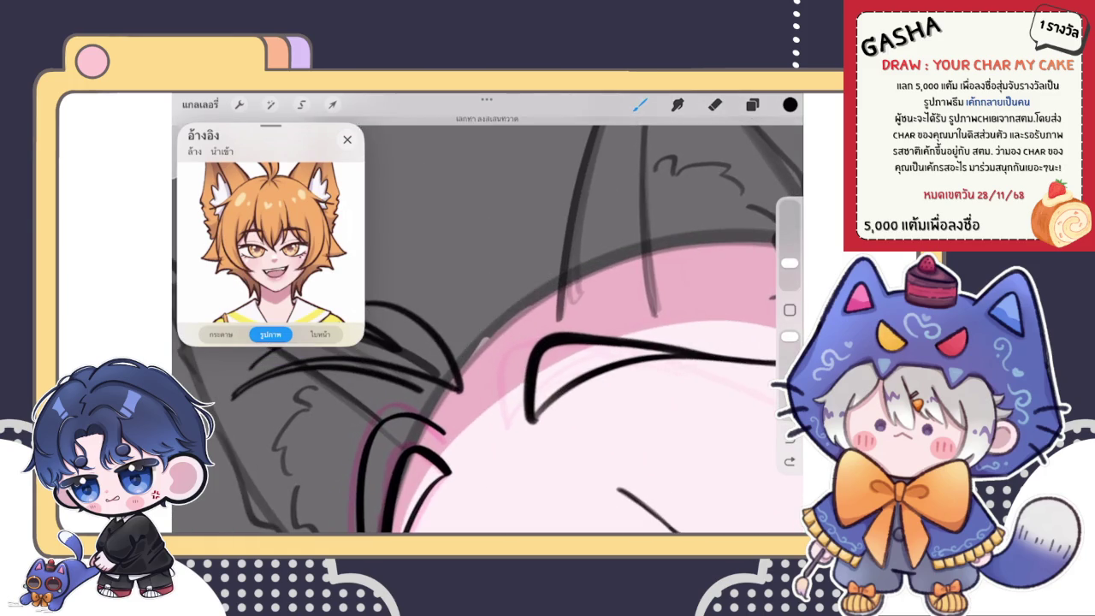
key("ctrl+z")
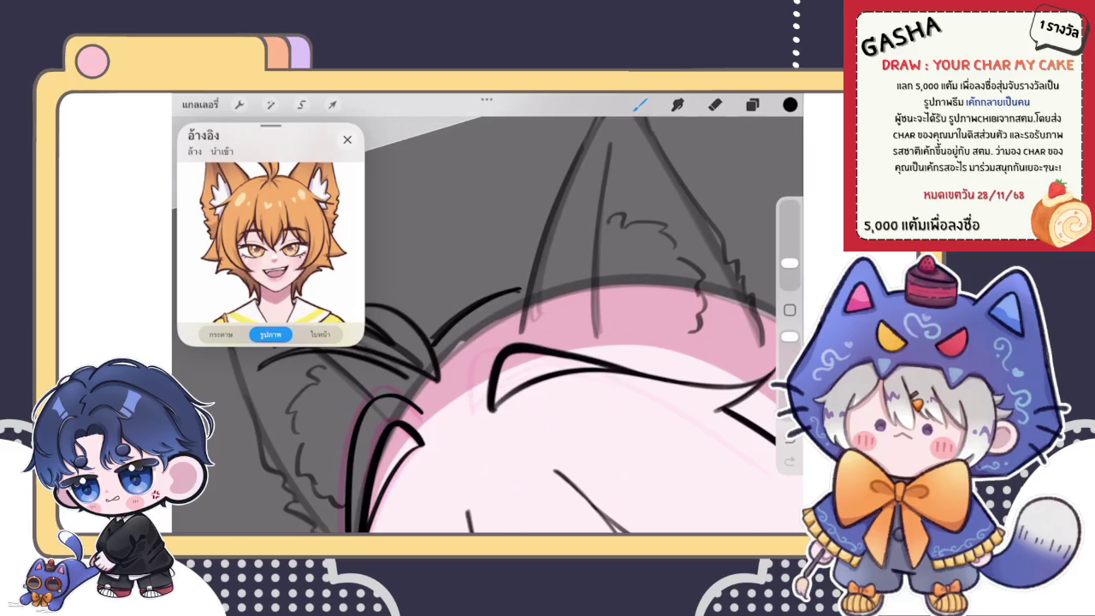
Ink a black line along the side edge of the hair, then zoom back out.
scroll(487, 325, "down", 5)
scroll(530, 359, "up", 1)
scroll(531, 360, "up", 2)
scroll(530, 359, "up", 2)
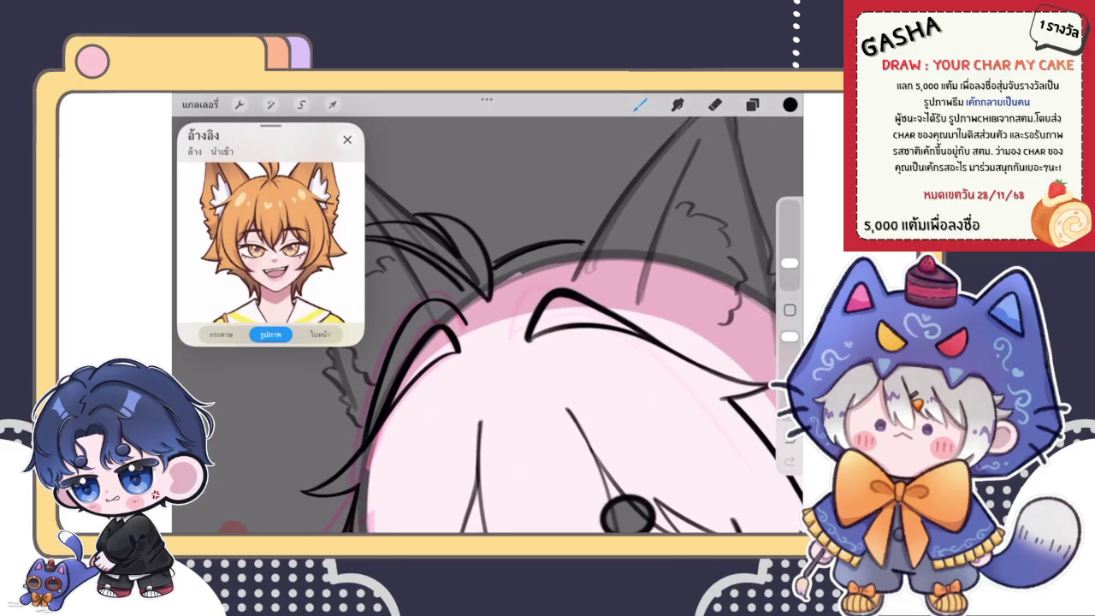
scroll(487, 359, "down", 5)
scroll(487, 360, "down", 1)
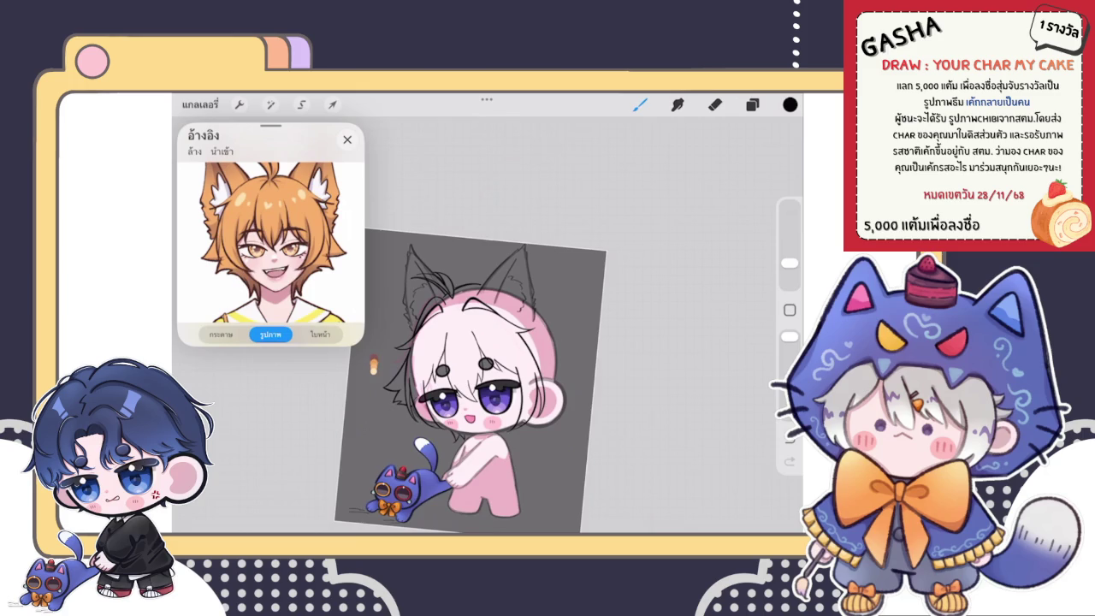
scroll(487, 359, "up", 2)
scroll(488, 359, "up", 2)
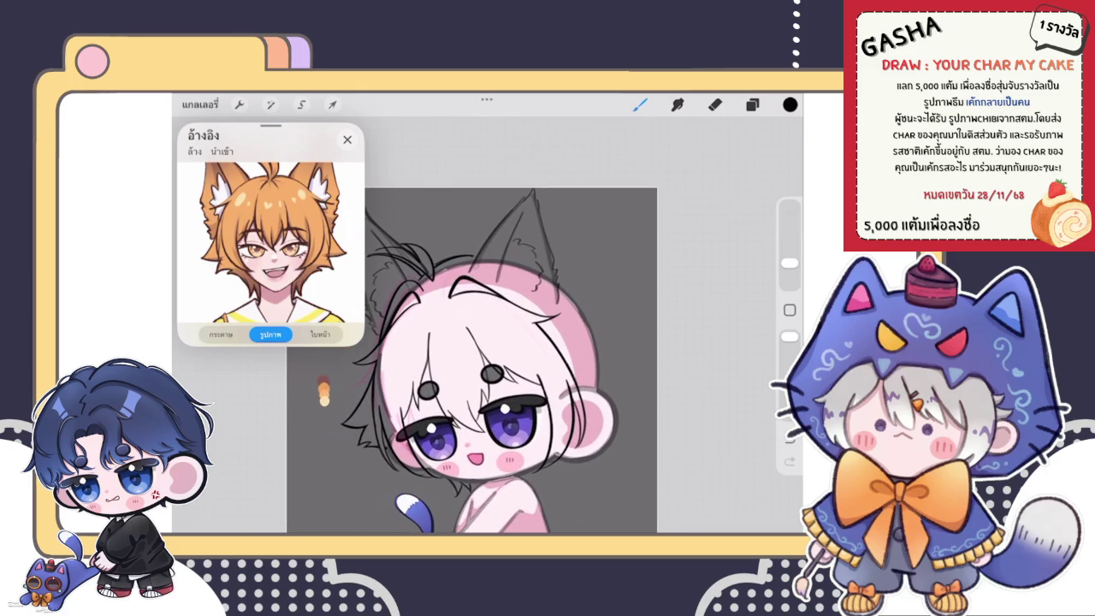
scroll(471, 359, "down", 1)
scroll(470, 360, "up", 3)
scroll(488, 325, "up", 2)
left_click_drag(501, 265, 492, 441)
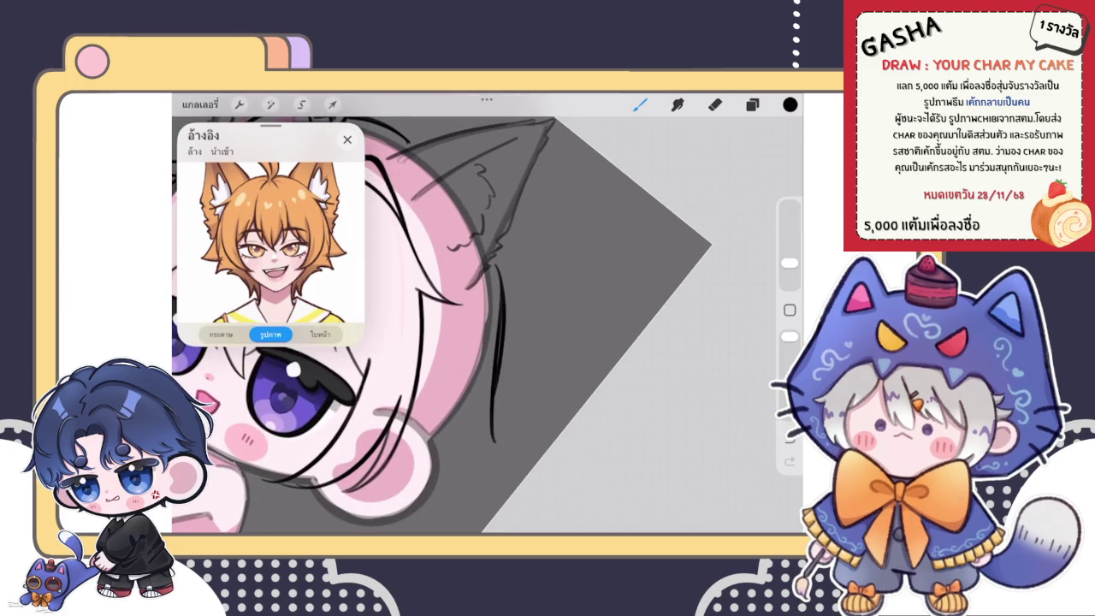
scroll(475, 325, "down", 3)
scroll(476, 325, "down", 2)
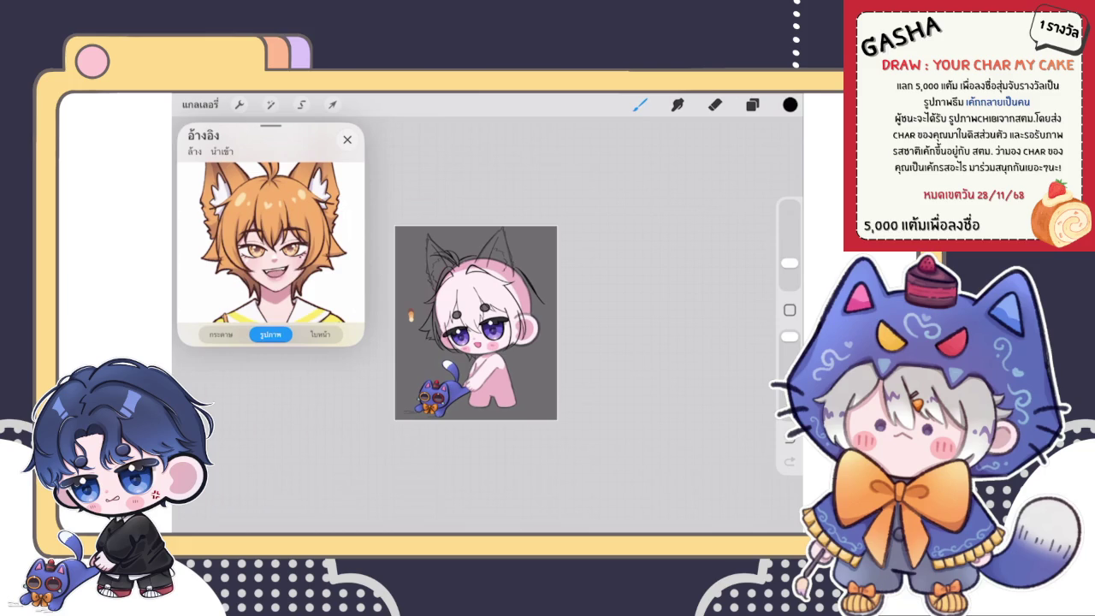
scroll(470, 335, "up", 1)
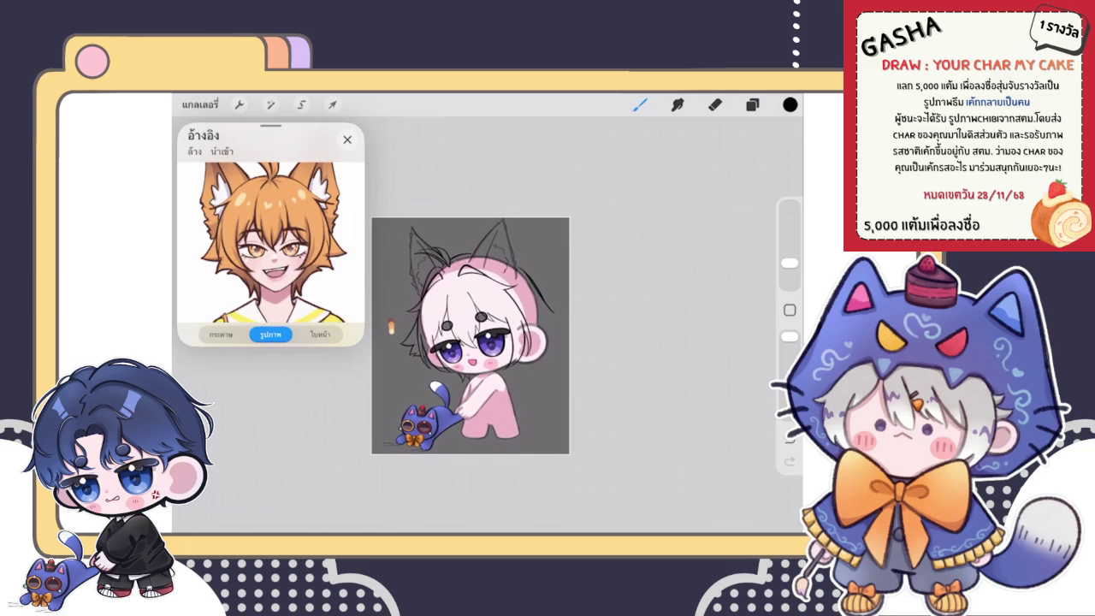
left_click(238, 104)
Crop the canvas's right edge slightly inward and move the reference image clear of the drawing.
left_click(282, 207)
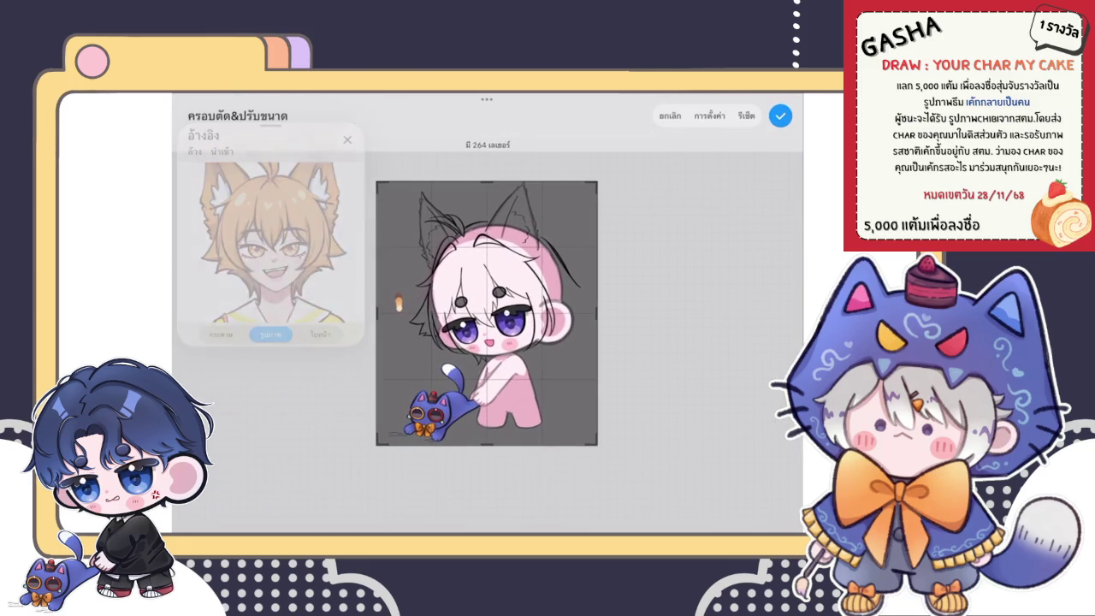
left_click_drag(606, 313, 608, 313)
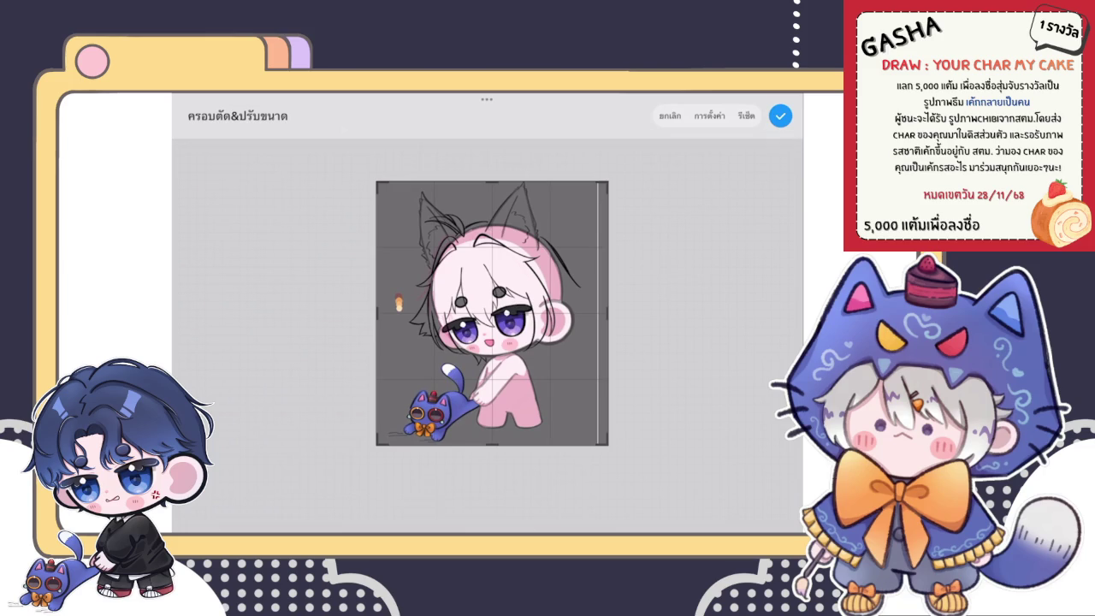
left_click(779, 116)
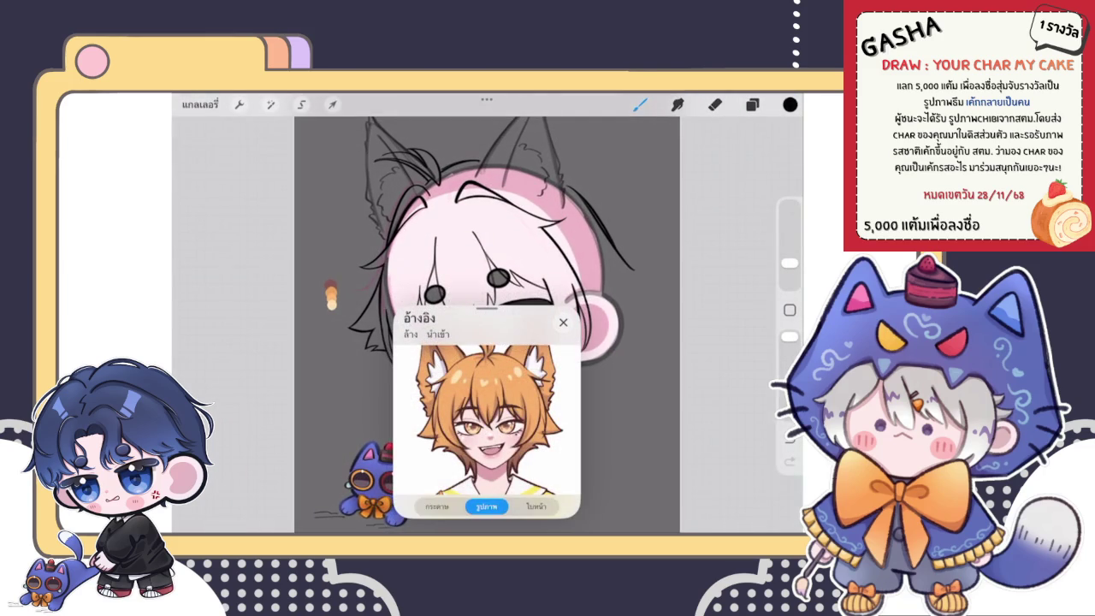
left_click_drag(486, 307, 252, 125)
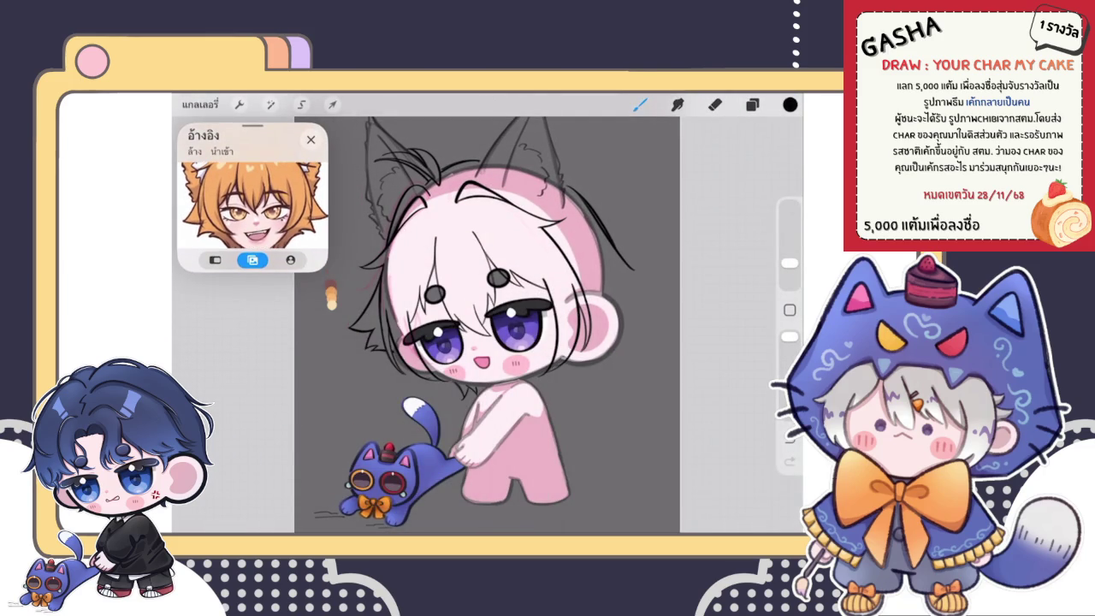
scroll(256, 211, "down", 3)
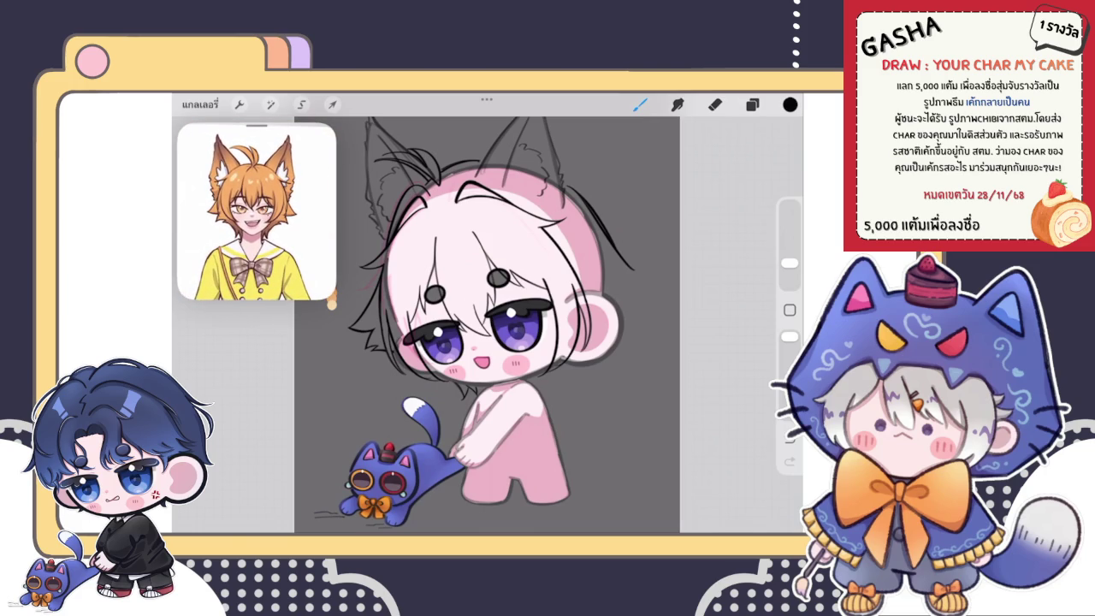
Try drawing a black hair strand down the side of the head, undoing the attempts.
left_click(752, 104)
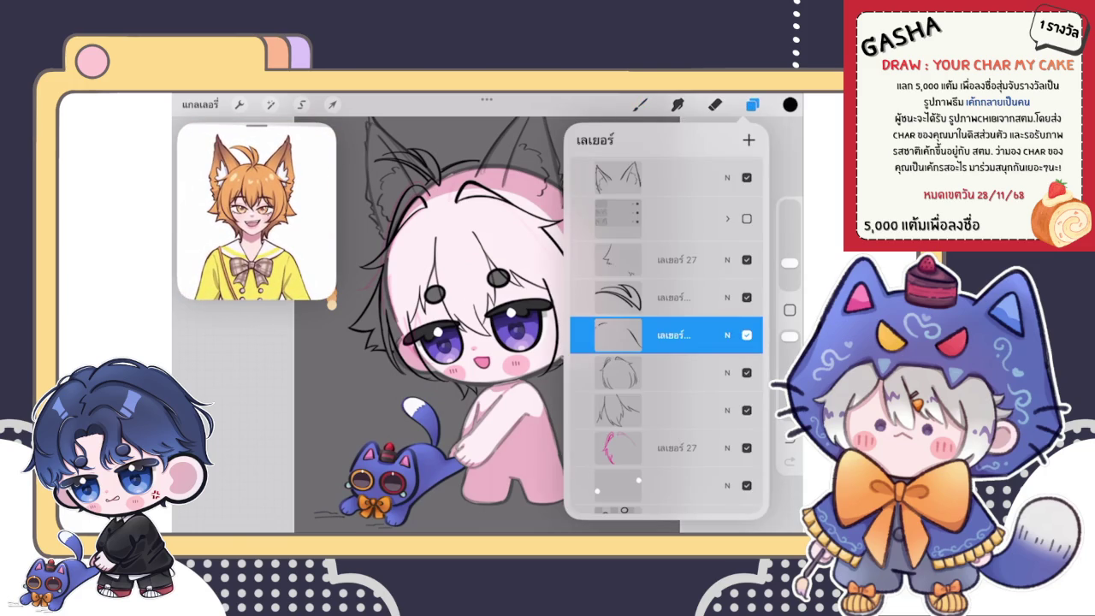
left_click(640, 105)
scroll(599, 325, "up", 5)
scroll(599, 325, "up", 3)
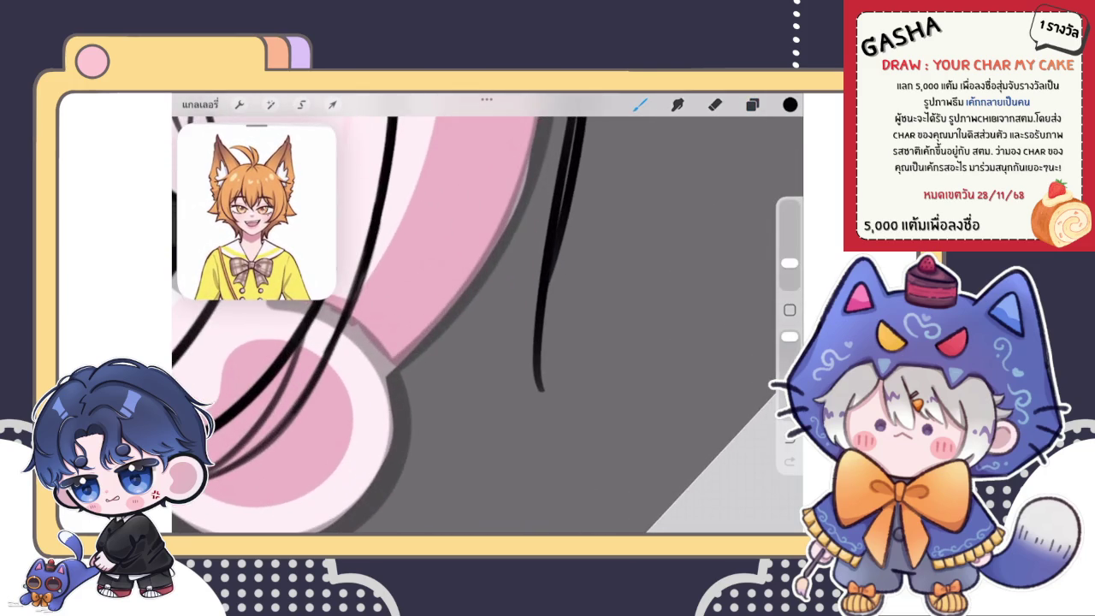
left_click_drag(538, 295, 555, 430)
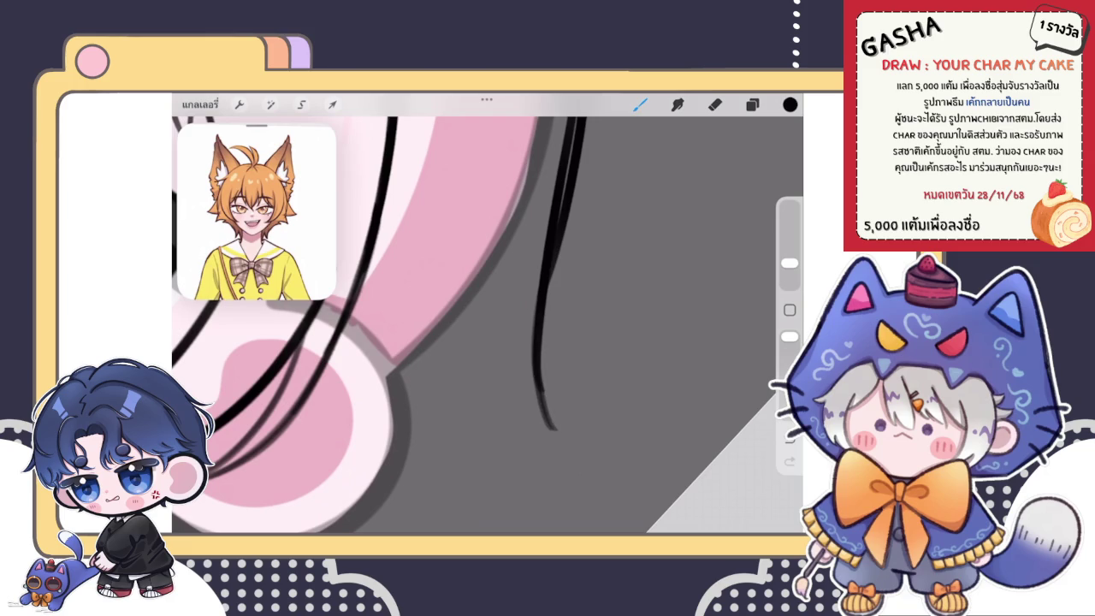
key("ctrl+z")
key("e")
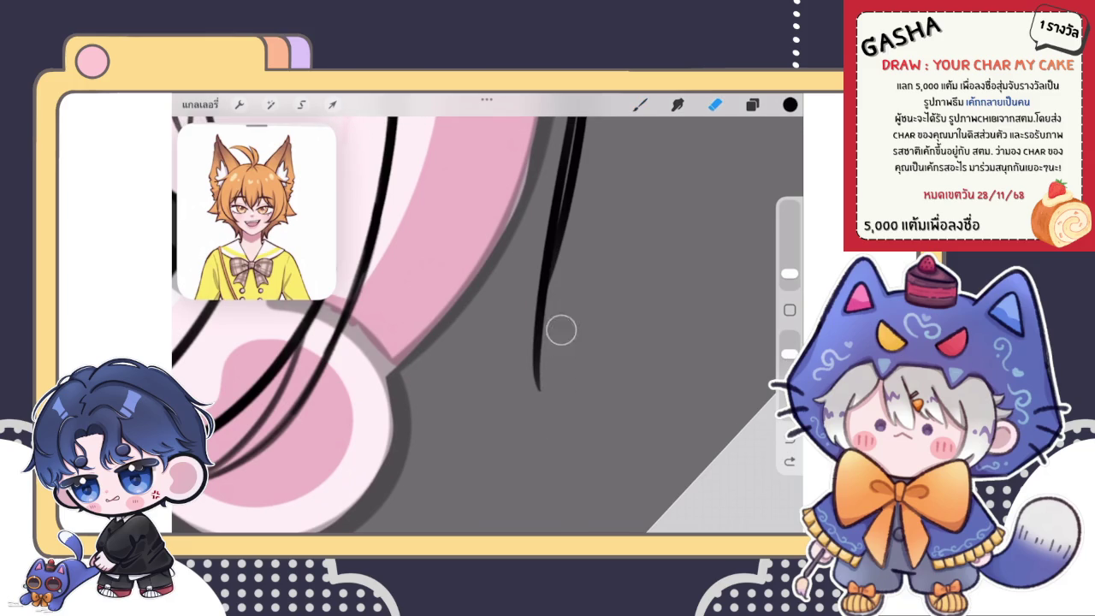
key("b")
left_click_drag(546, 324, 535, 434)
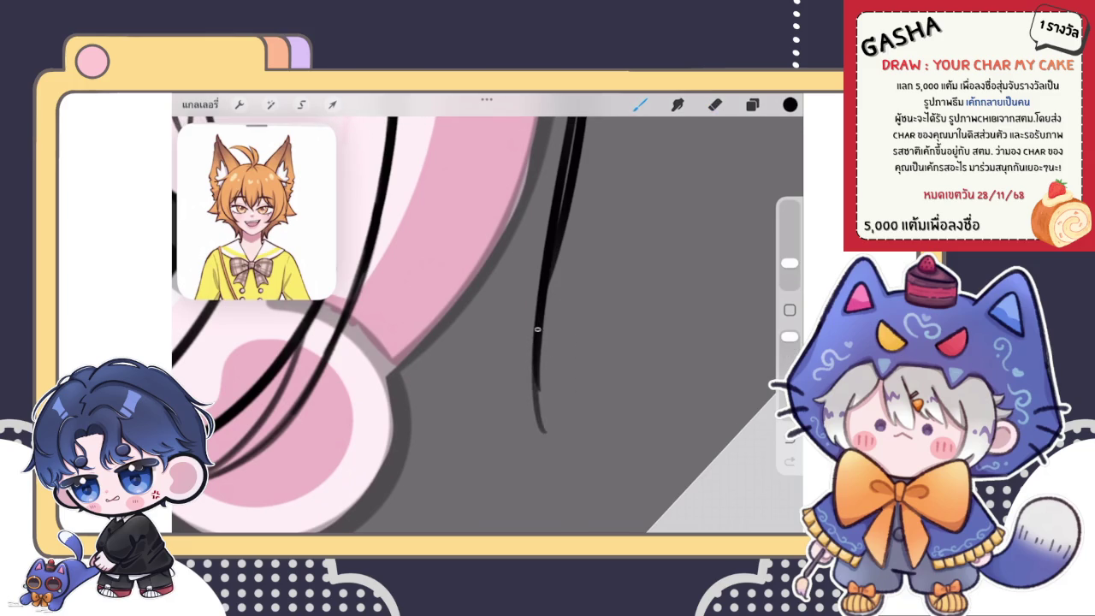
key("ctrl+z")
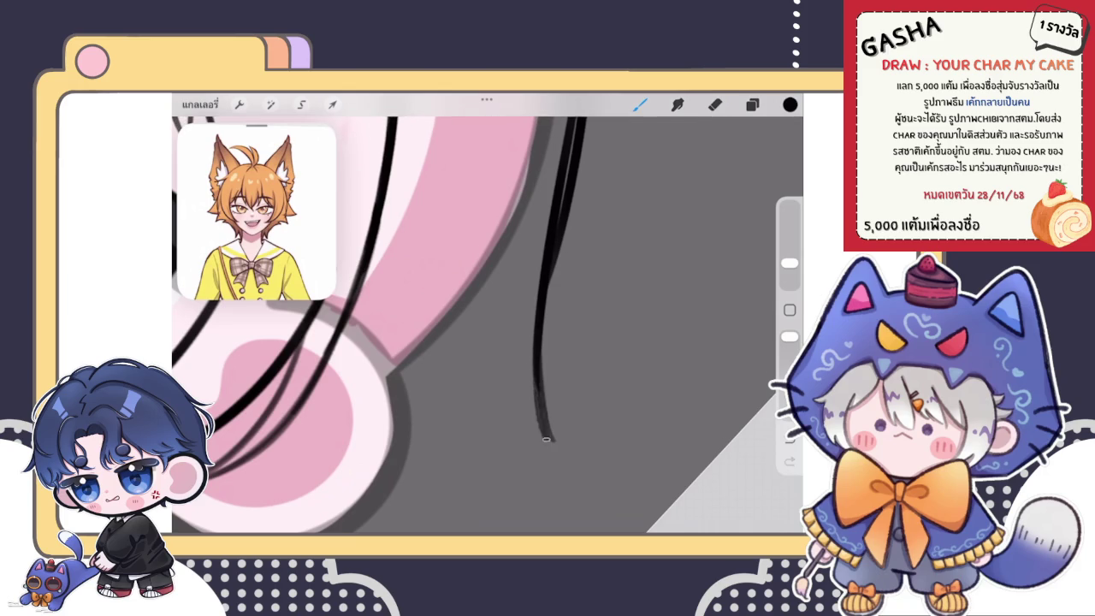
Draw a thin hair strand beside the pink head and erase its lower tail.
scroll(419, 342, "down", 5)
scroll(468, 351, "down", 2)
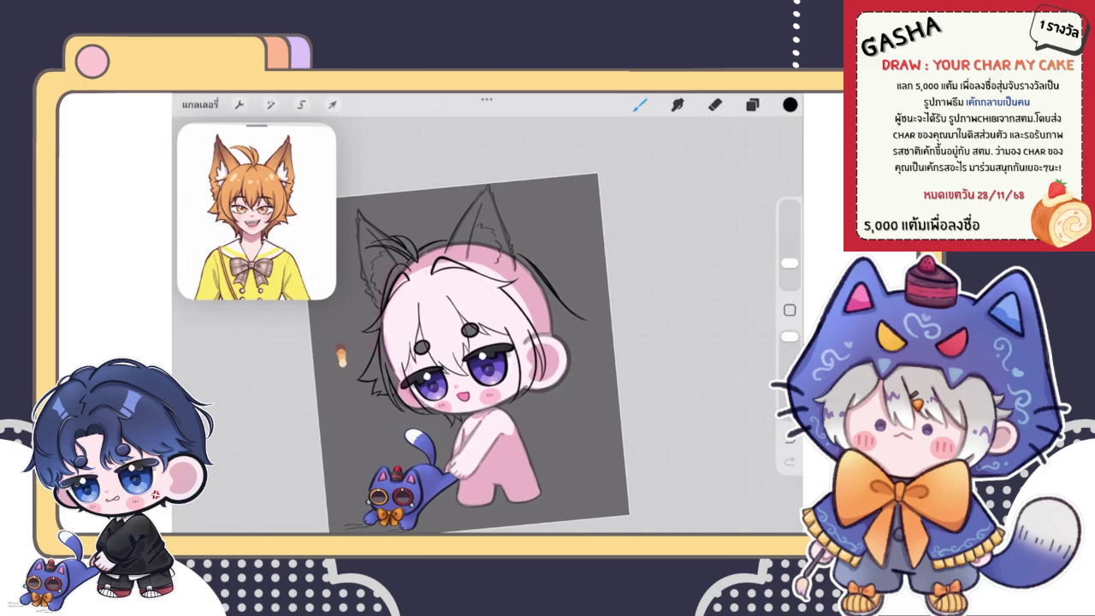
scroll(513, 325, "up", 5)
scroll(513, 325, "up", 3)
left_click_drag(467, 330, 457, 455)
key("ctrl+z")
left_click_drag(469, 328, 462, 467)
left_click(715, 104)
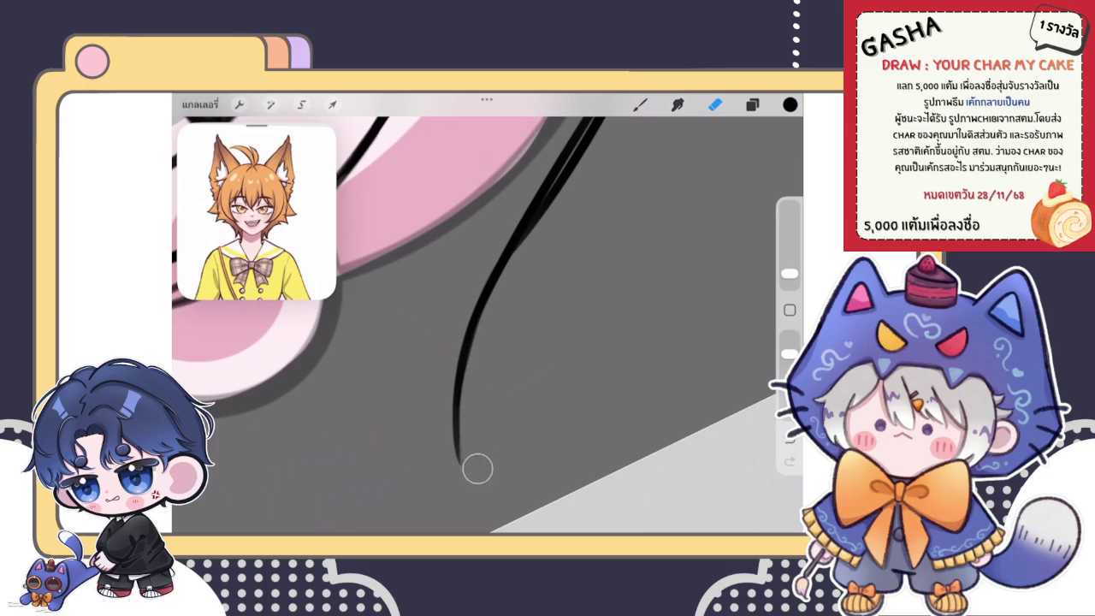
left_click_drag(475, 399, 481, 377)
Draw the curved left stroke of the V-shaped strand, redoing it thicker.
scroll(488, 325, "down", 3)
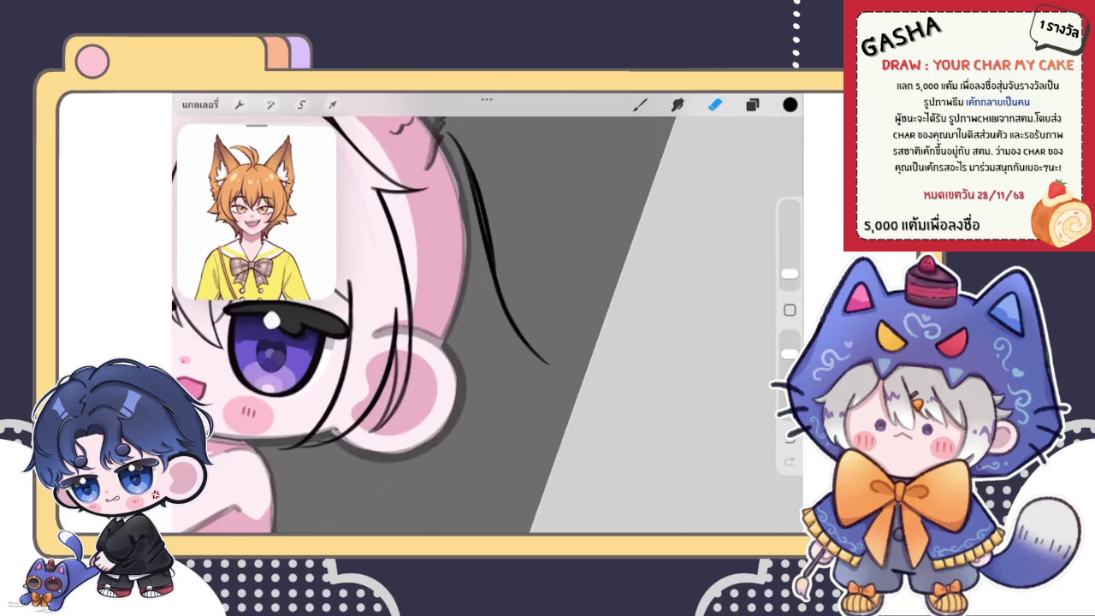
scroll(398, 342, "down", 5)
scroll(436, 351, "down", 3)
scroll(437, 350, "down", 2)
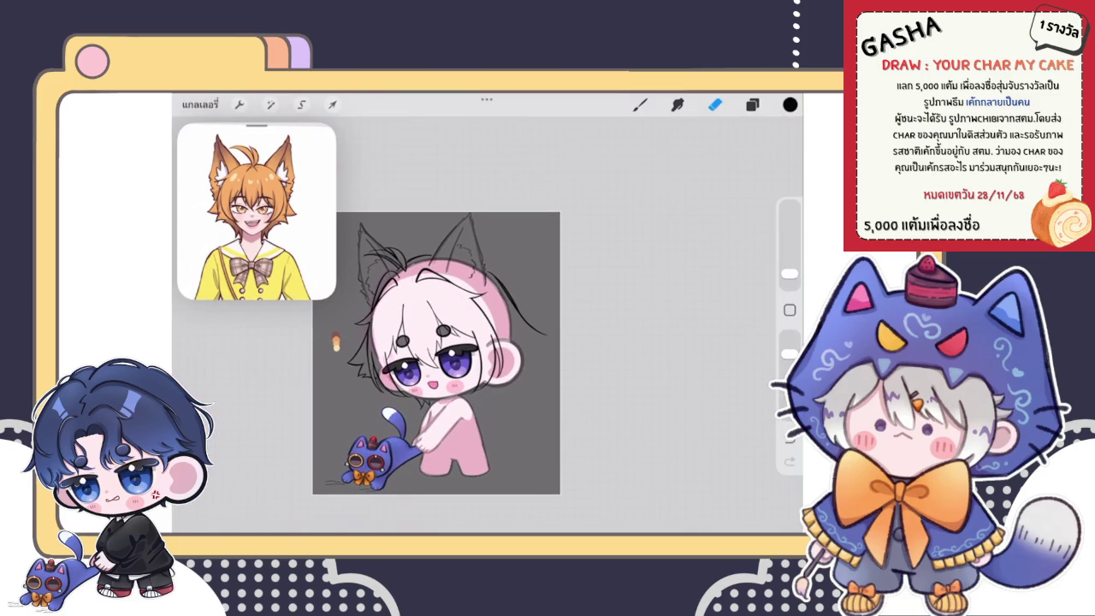
scroll(437, 351, "up", 5)
key("b")
scroll(420, 325, "up", 2)
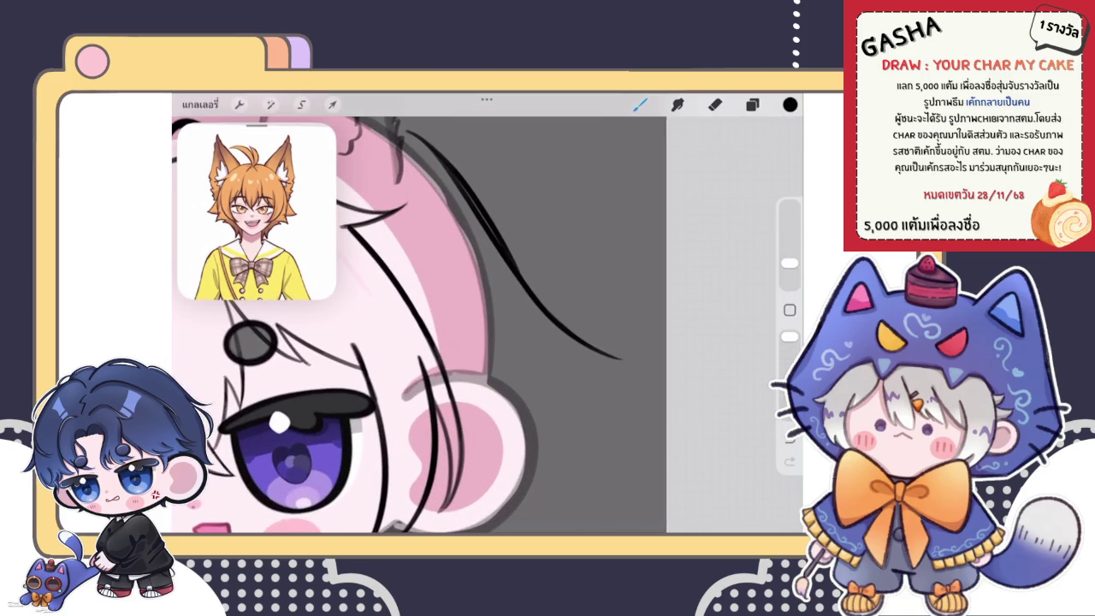
scroll(419, 325, "down", 3)
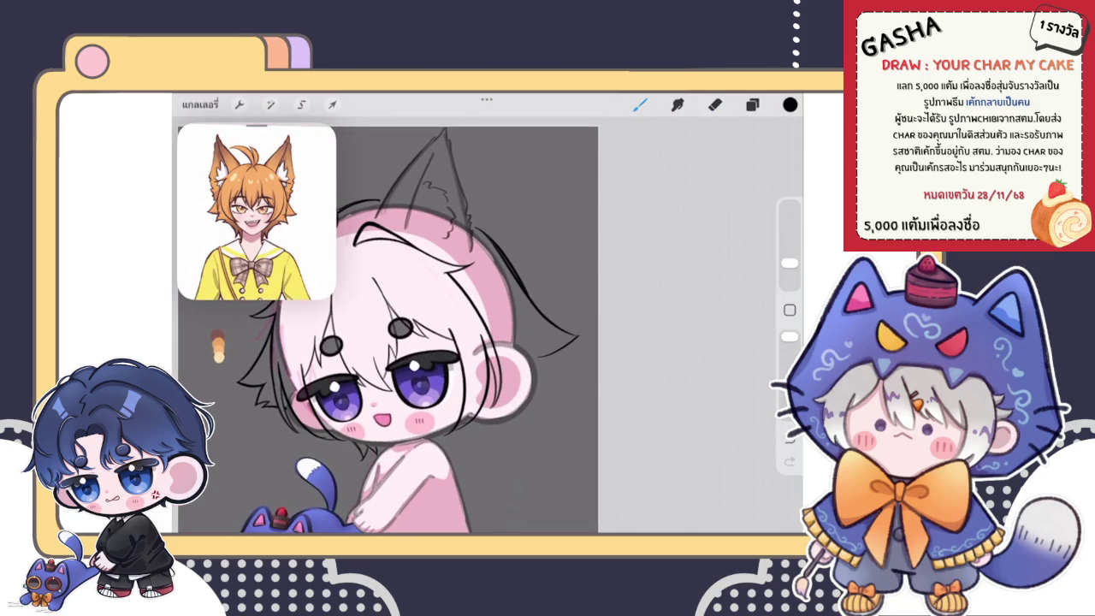
scroll(419, 325, "up", 4)
scroll(488, 325, "up", 3)
left_click_drag(447, 300, 520, 463)
key("ctrl+z")
mouse_move(445, 298)
left_mouse_down()
mouse_move(512, 453)
mouse_move(485, 440)
left_mouse_up()
Redraw the V's left curve and thicken the lower part of its right stroke.
key("ctrl+z")
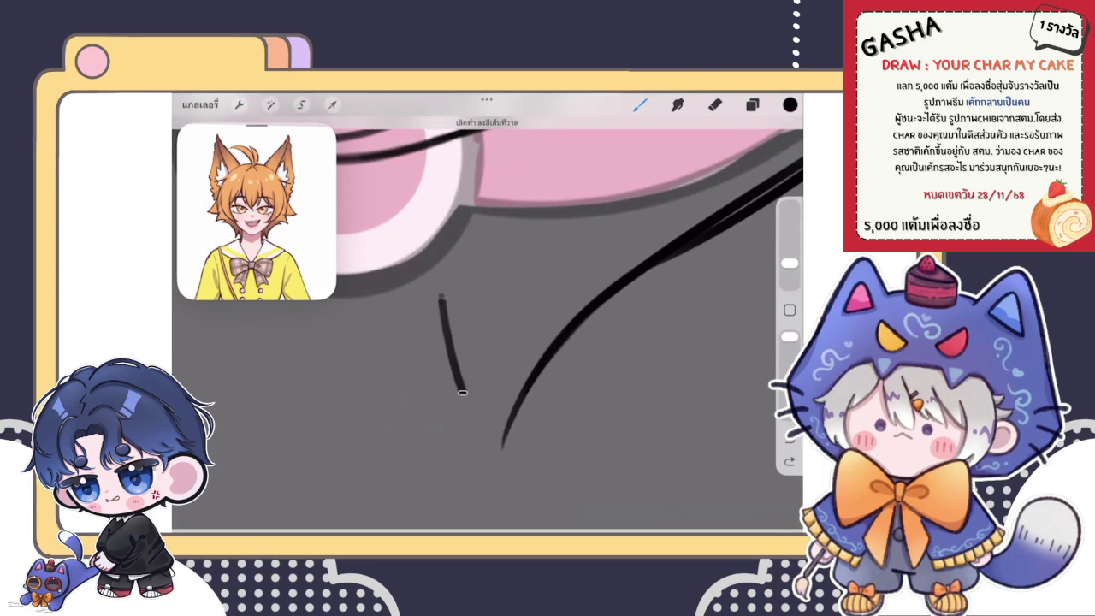
left_click_drag(441, 298, 509, 449)
key("ctrl+z")
left_click_drag(441, 299, 512, 457)
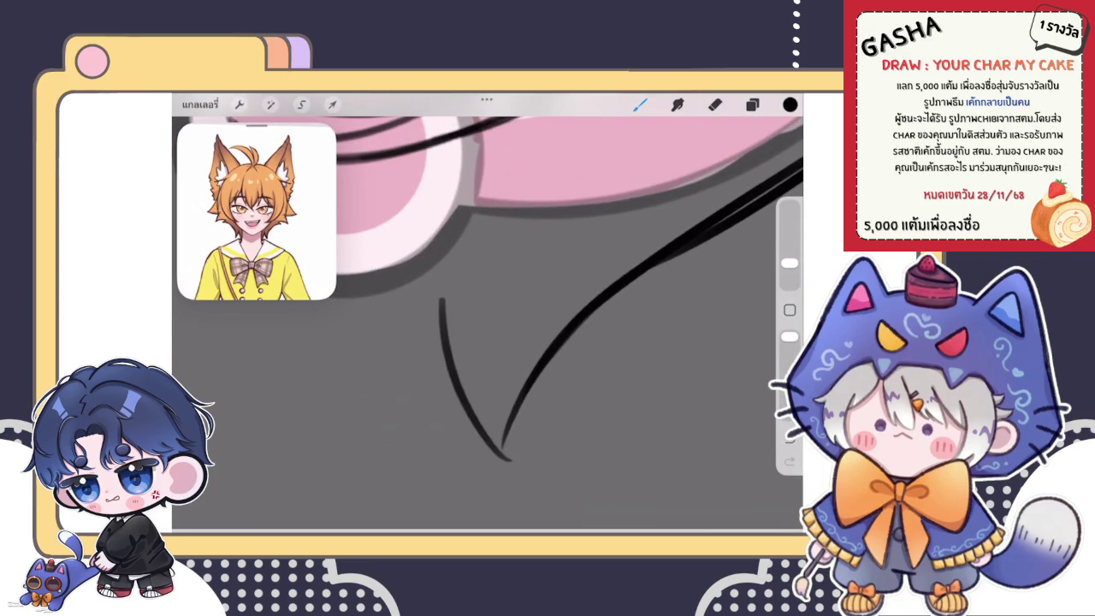
left_click_drag(440, 298, 380, 301)
left_click_drag(494, 357, 486, 457)
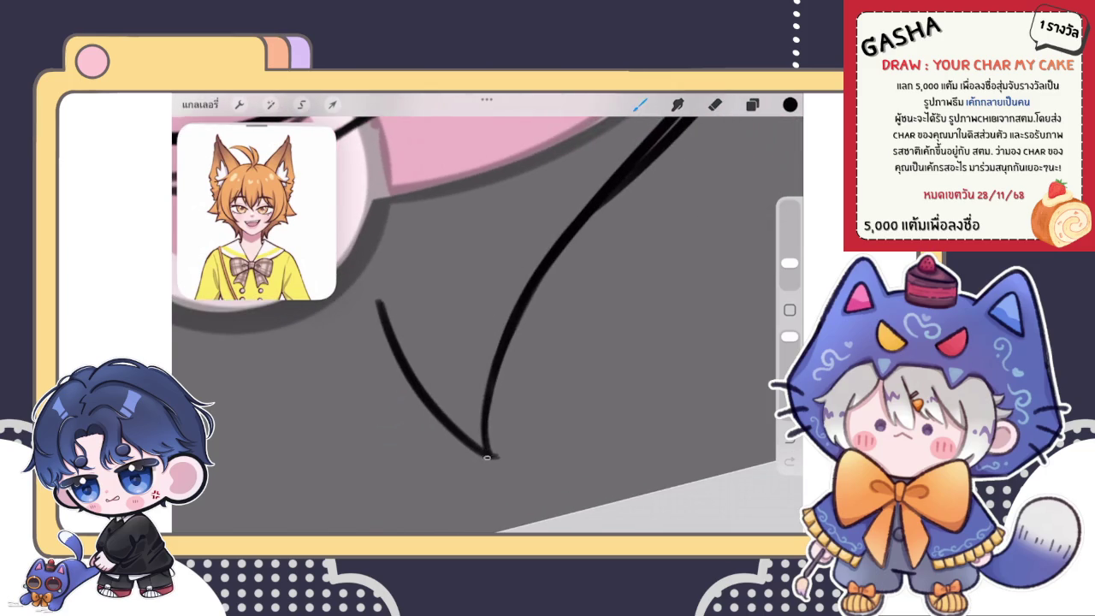
left_click(714, 104)
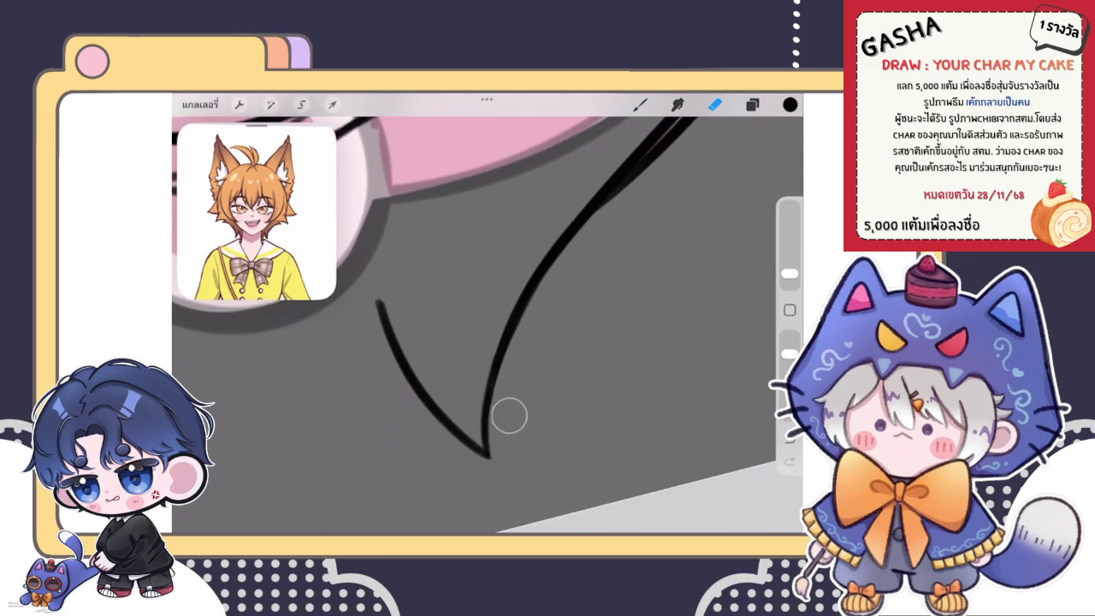
scroll(488, 342, "up", 2)
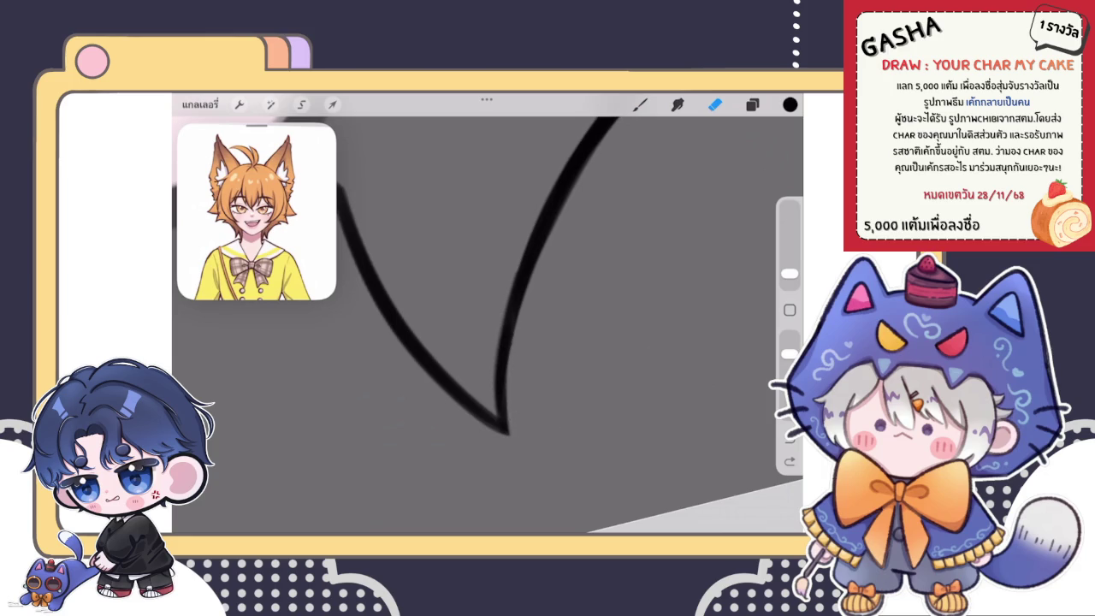
scroll(539, 375, "down", 2)
scroll(488, 334, "down", 3)
scroll(451, 336, "down", 2)
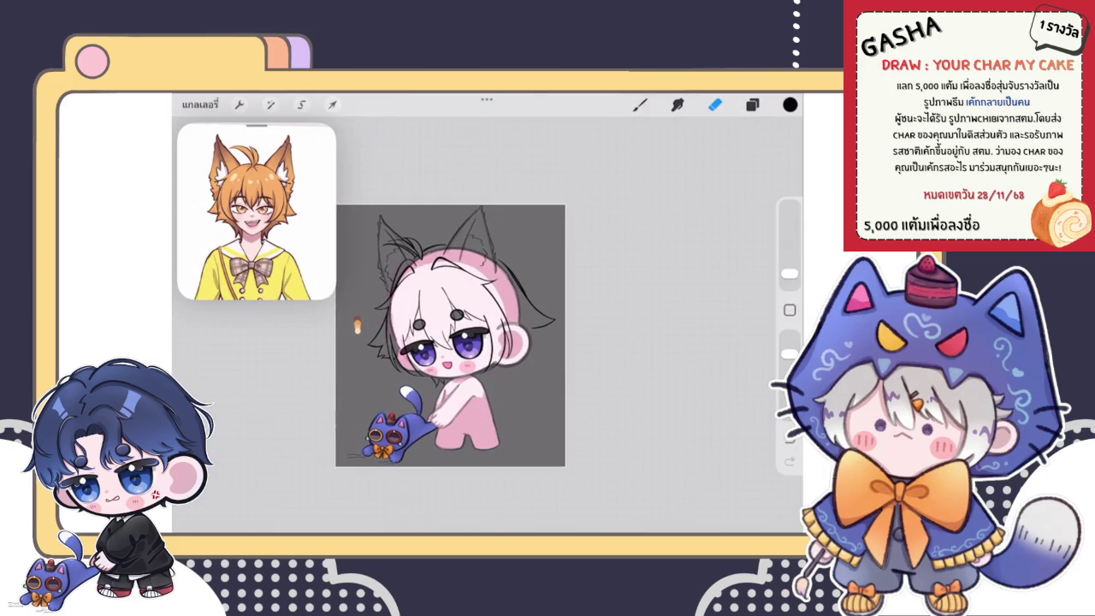
scroll(440, 355, "up", 2)
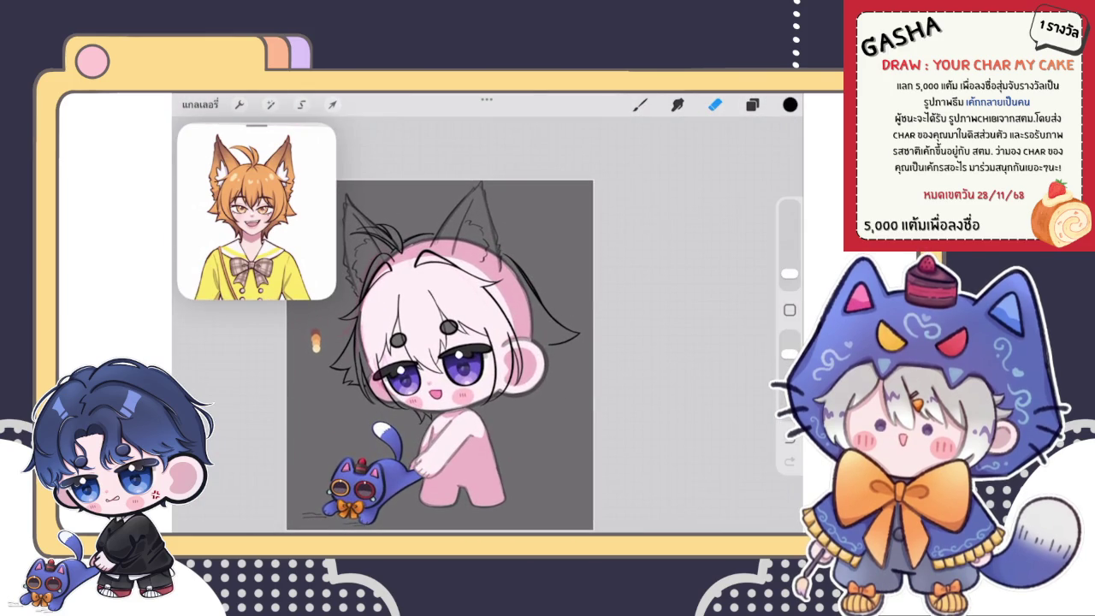
Zoom in on the chibi's ear with the Brush active and undo the previous stroke there.
left_click(752, 105)
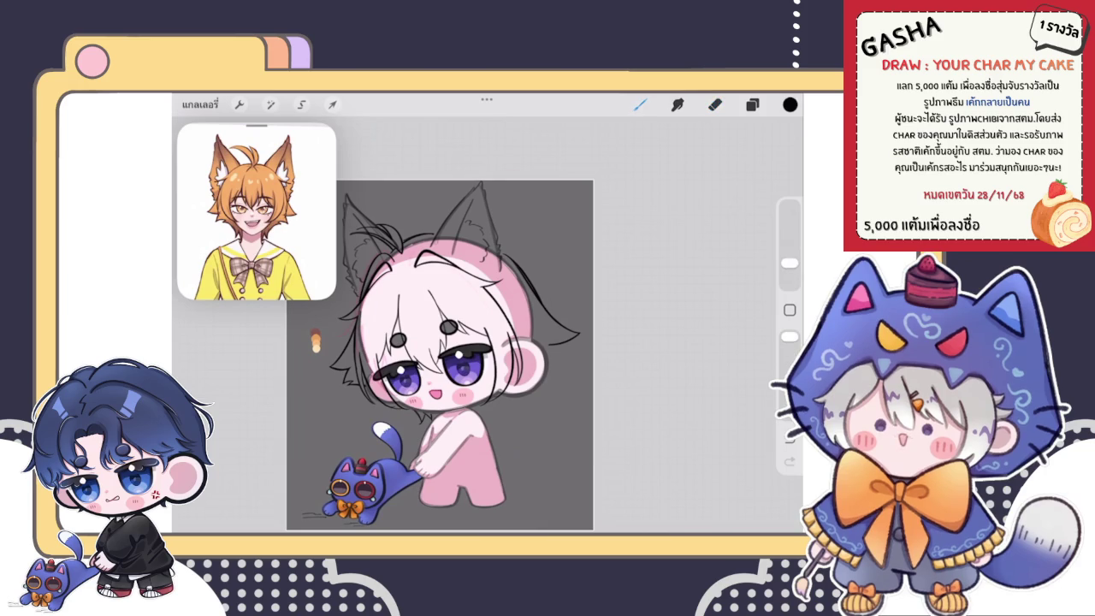
left_click(640, 105)
scroll(451, 347, "down", 1)
scroll(451, 348, "down", 2)
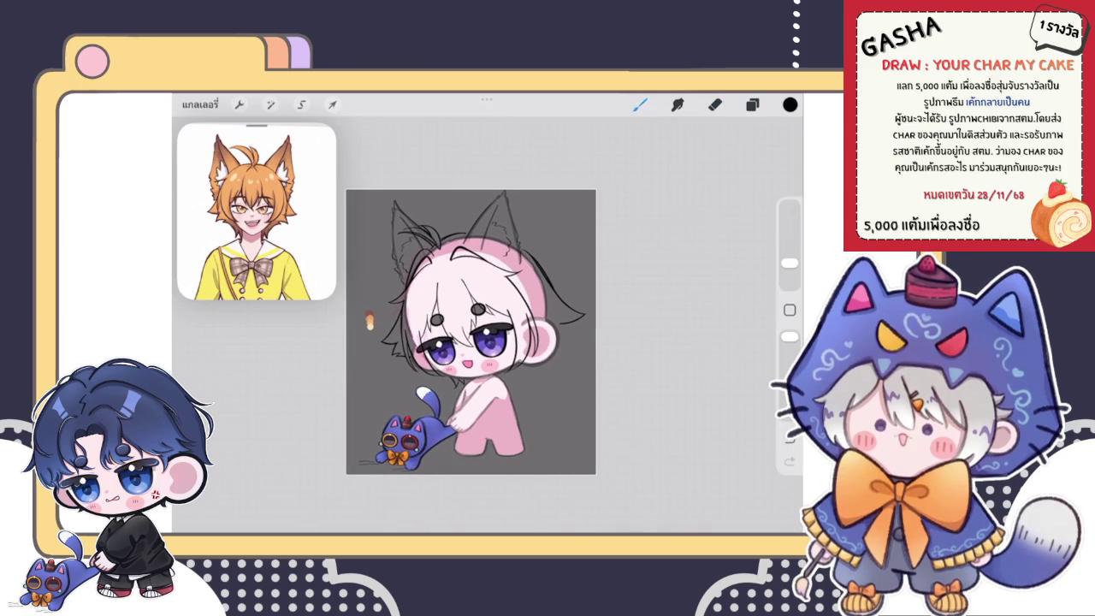
scroll(471, 333, "up", 3)
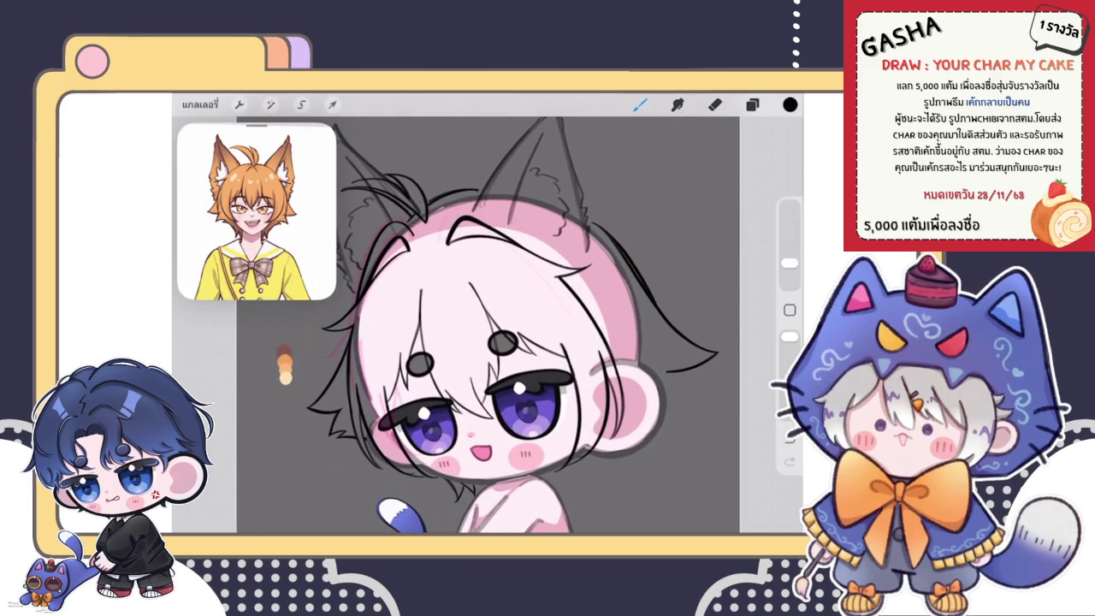
scroll(513, 342, "up", 2)
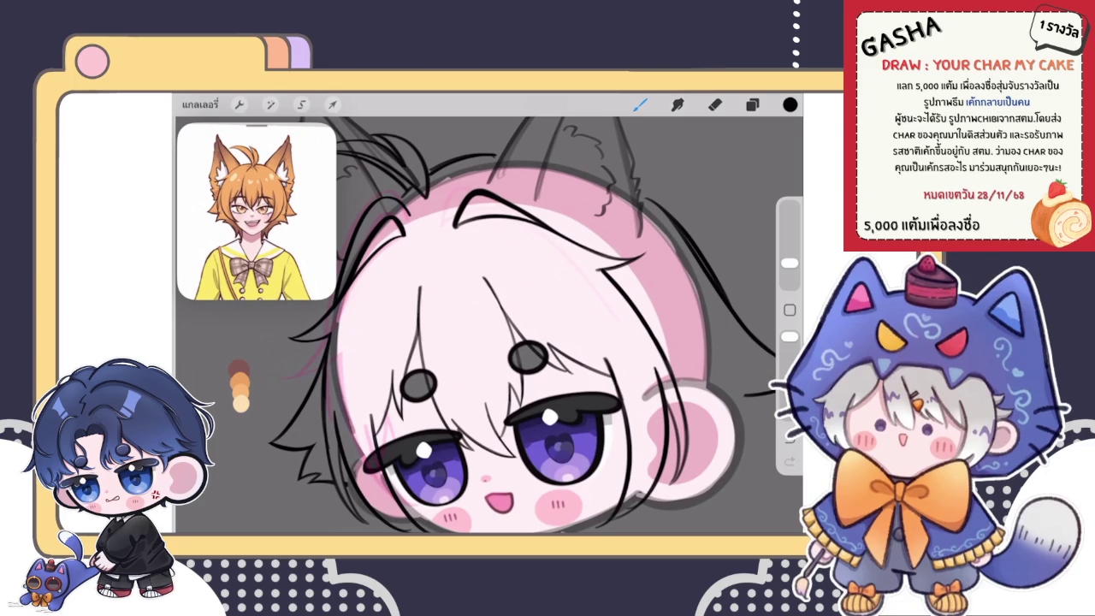
scroll(488, 316, "down", 2)
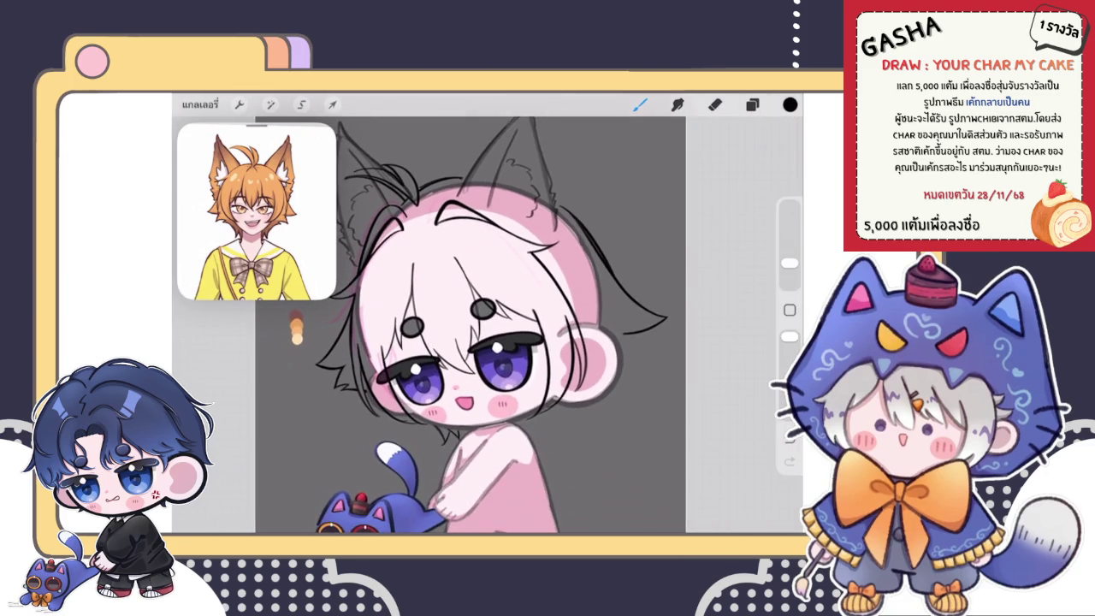
scroll(488, 316, "up", 2)
scroll(487, 317, "up", 3)
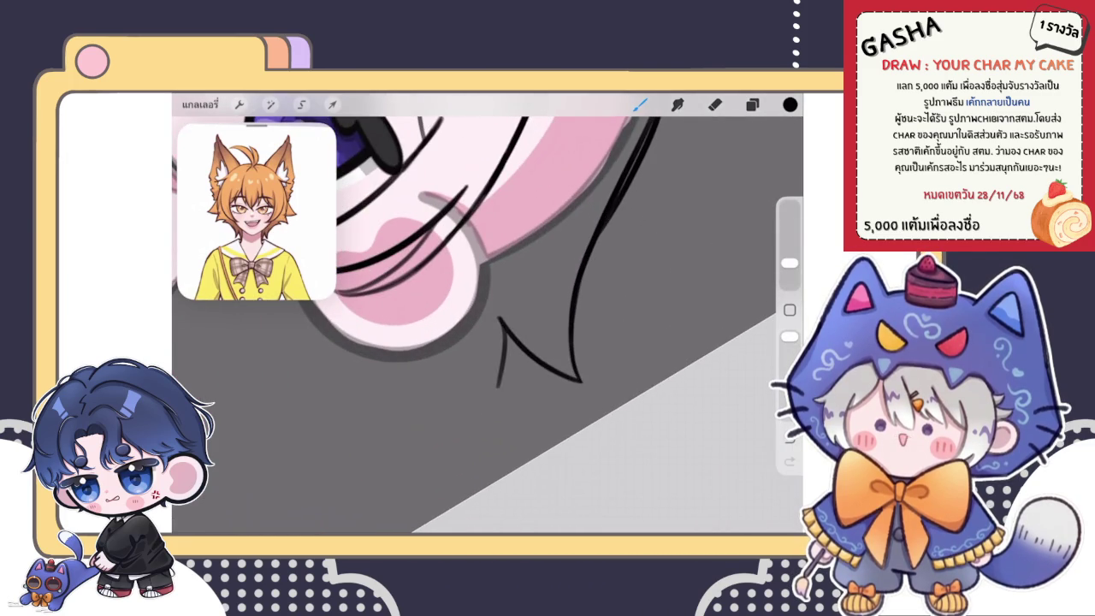
scroll(487, 325, "up", 1)
key("ctrl+z")
Draw a strand down from the V line, undo it, and redraw it shorter.
left_click_drag(517, 300, 522, 369)
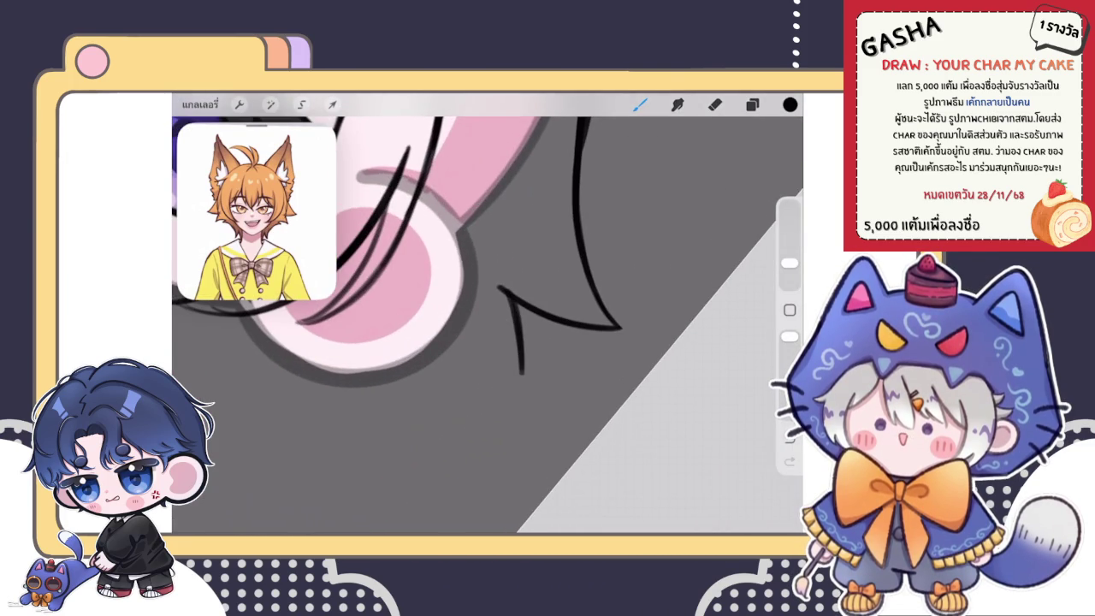
scroll(488, 325, "up", 1)
key("ctrl+z")
left_click_drag(524, 265, 556, 342)
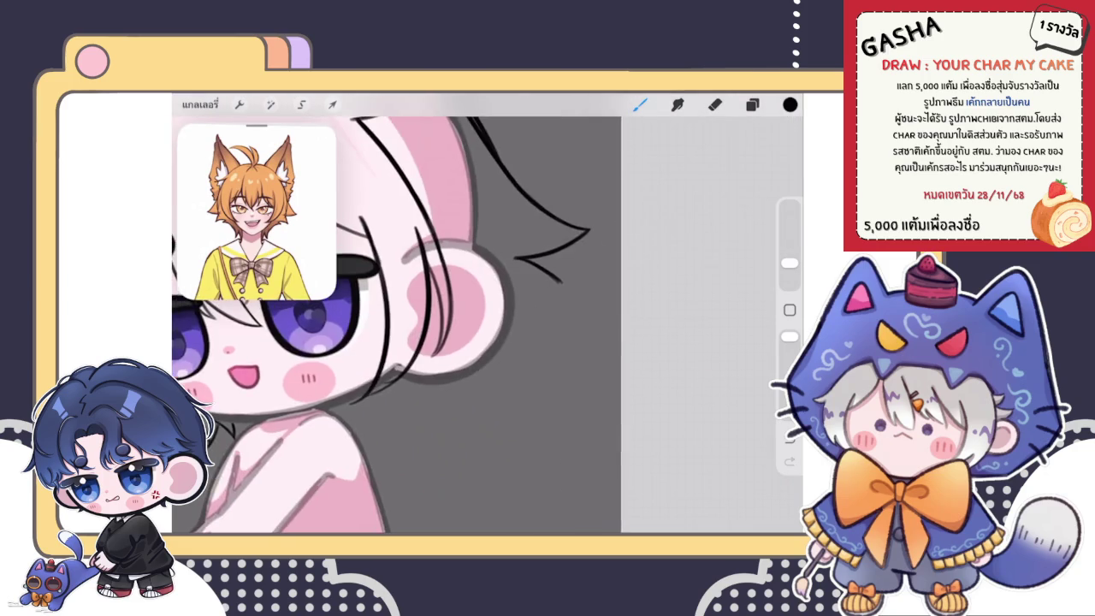
scroll(488, 325, "up", 2)
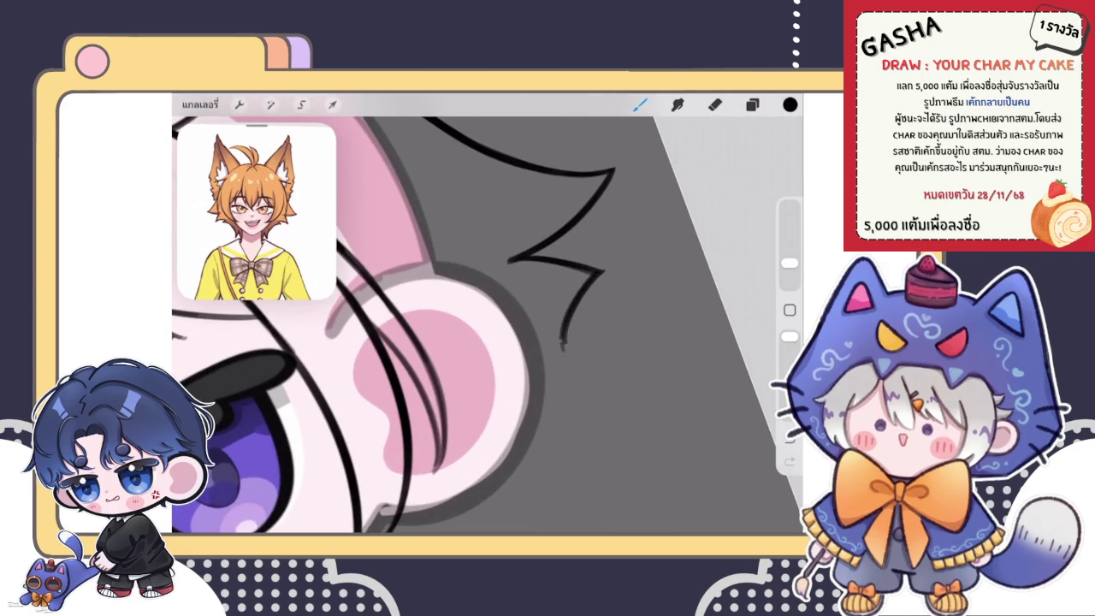
scroll(488, 325, "down", 3)
scroll(402, 325, "down", 5)
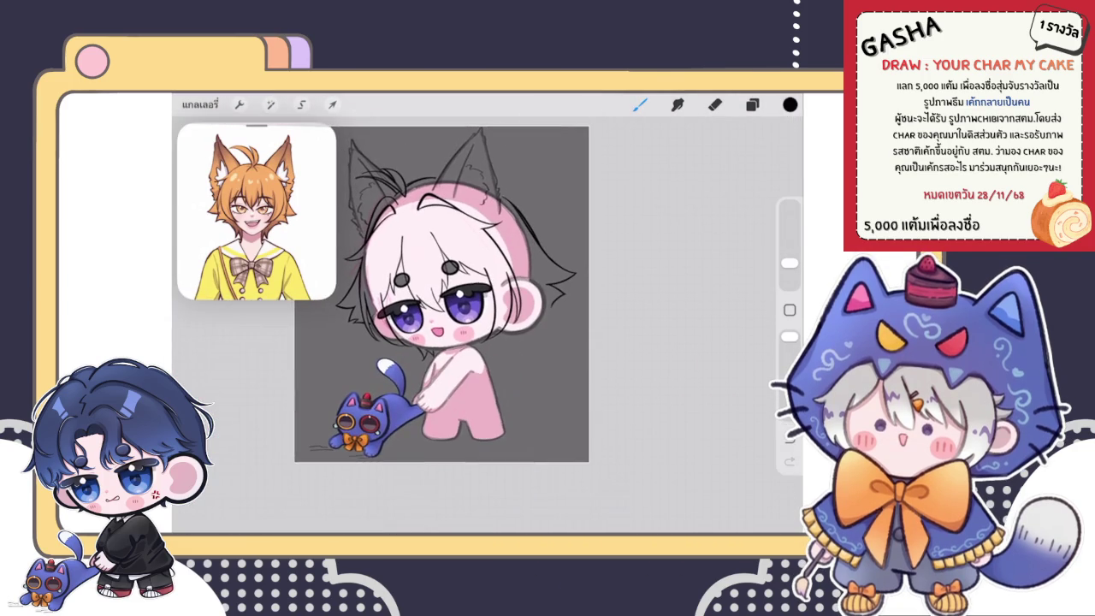
scroll(402, 325, "up", 3)
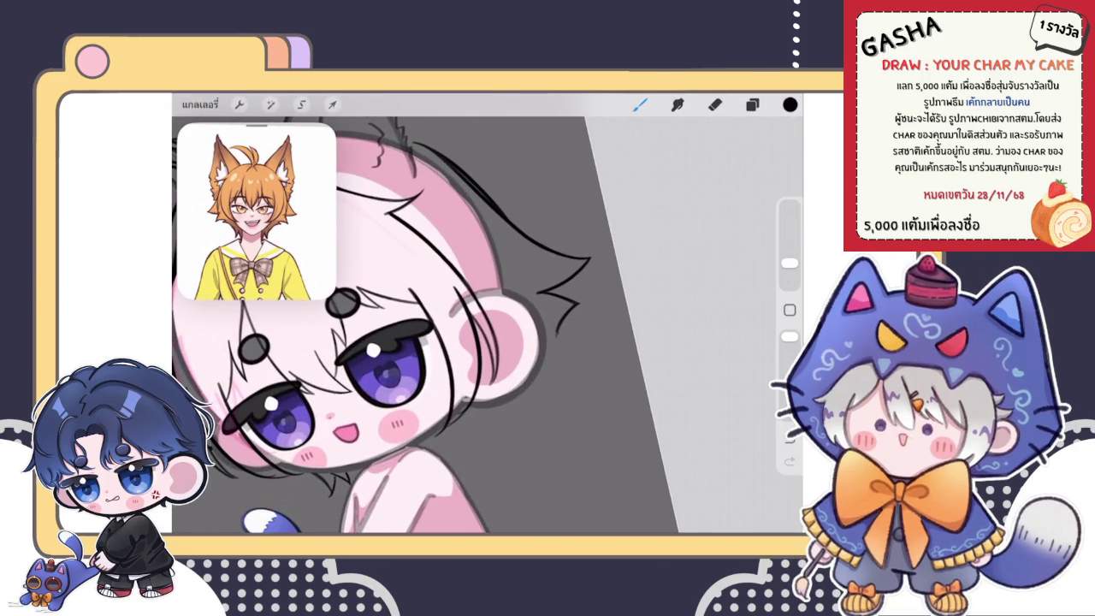
scroll(487, 325, "up", 5)
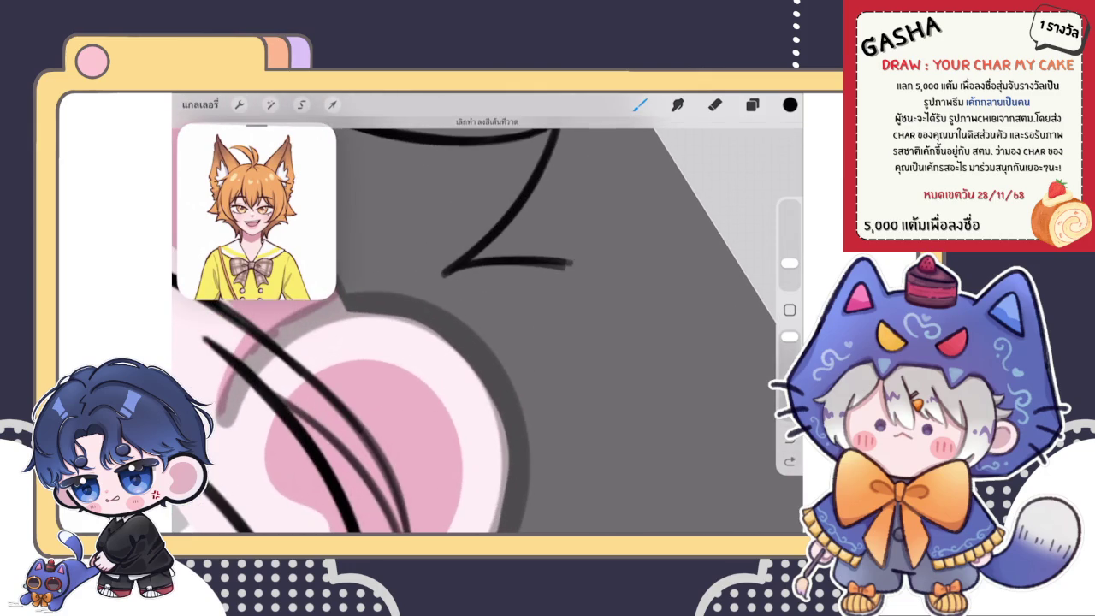
Extend the zigzag strand down-left from its tip to complete the spiky tuft.
left_click_drag(573, 264, 514, 325)
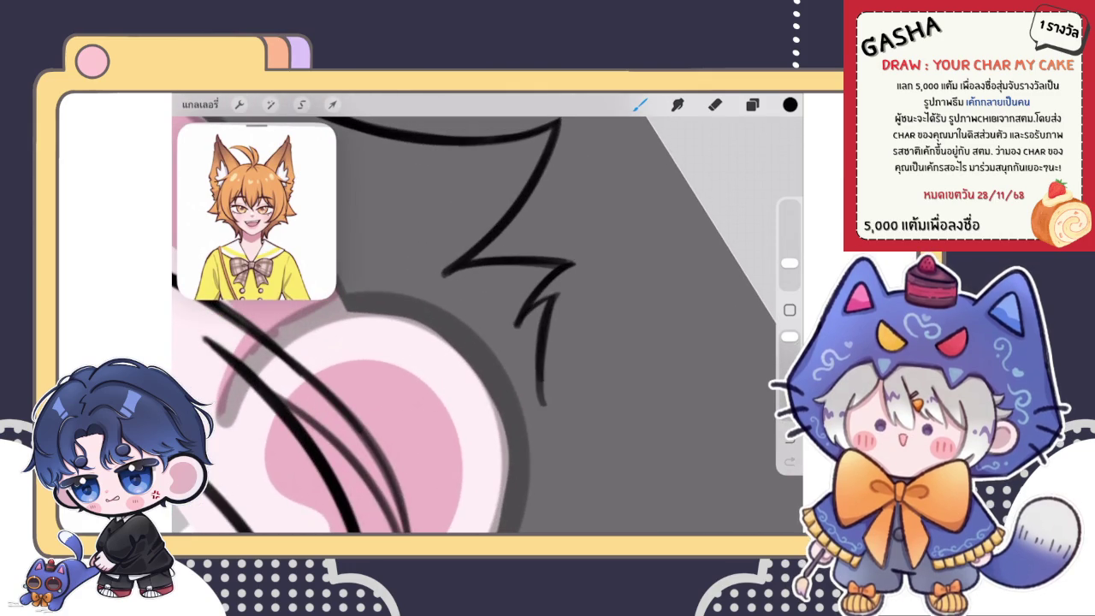
scroll(487, 325, "down", 3)
scroll(487, 325, "down", 3)
scroll(487, 325, "down", 3)
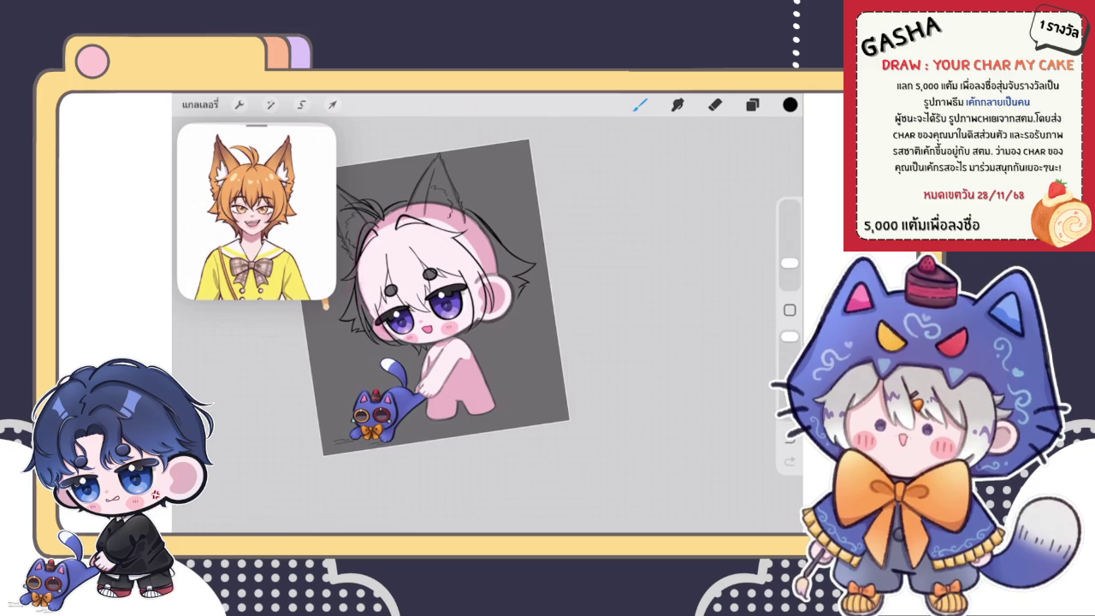
Zoom in on the right cat ear, try a short hair stroke, and undo it.
left_click(752, 104)
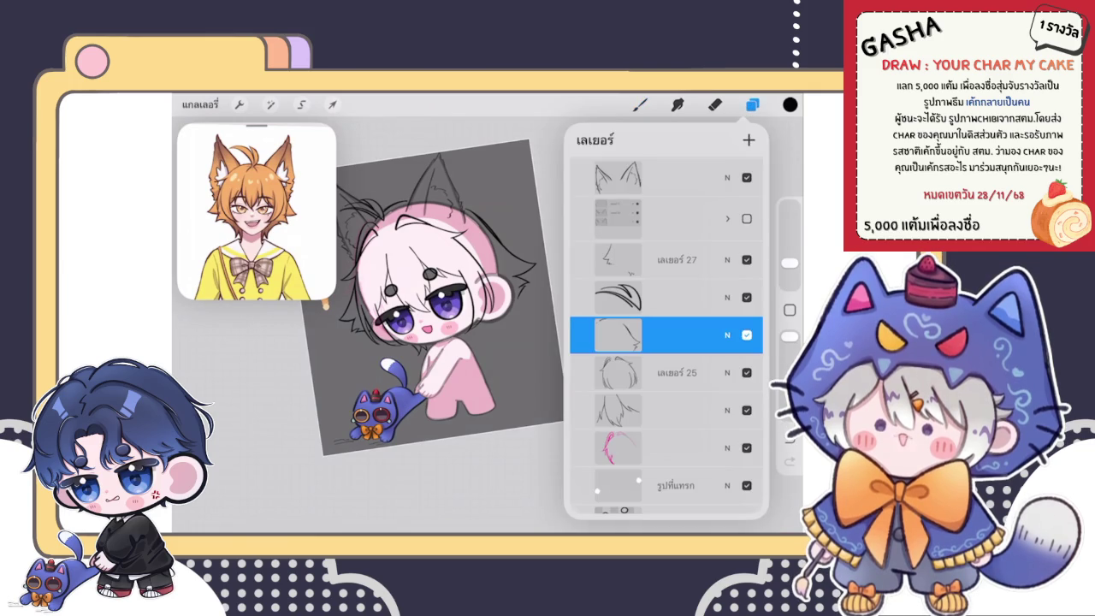
left_click(752, 104)
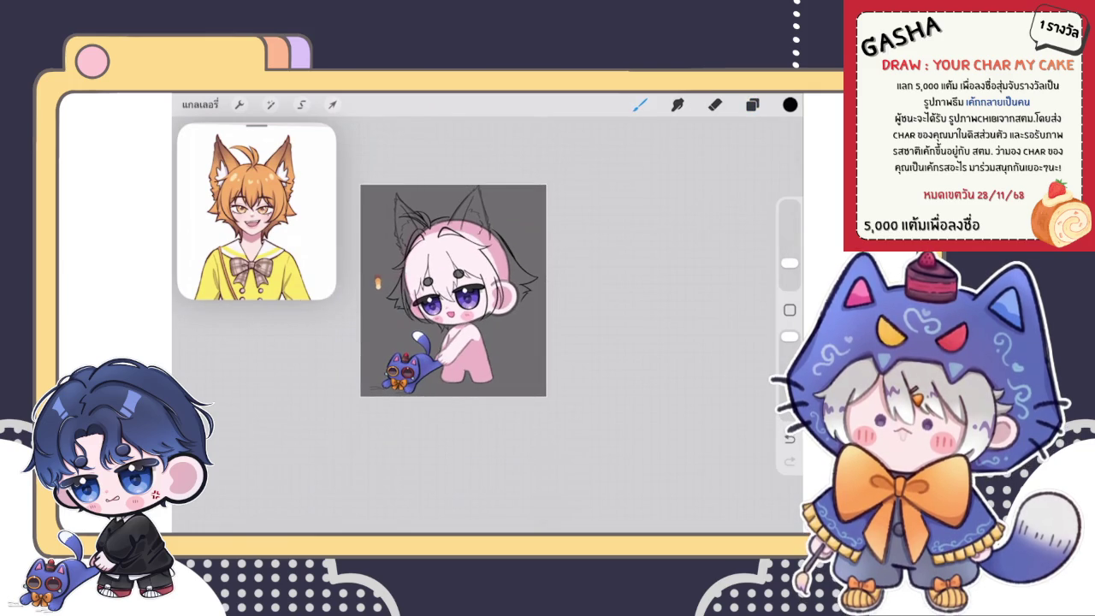
scroll(397, 303, "up", 3)
scroll(398, 312, "up", 3)
left_click_drag(532, 301, 503, 366)
scroll(428, 312, "up", 2)
key("ctrl+z")
scroll(479, 313, "up", 2)
scroll(546, 329, "up", 2)
Redraw the diagonal zigzag strand longer, extending it down toward the cheek.
key("e")
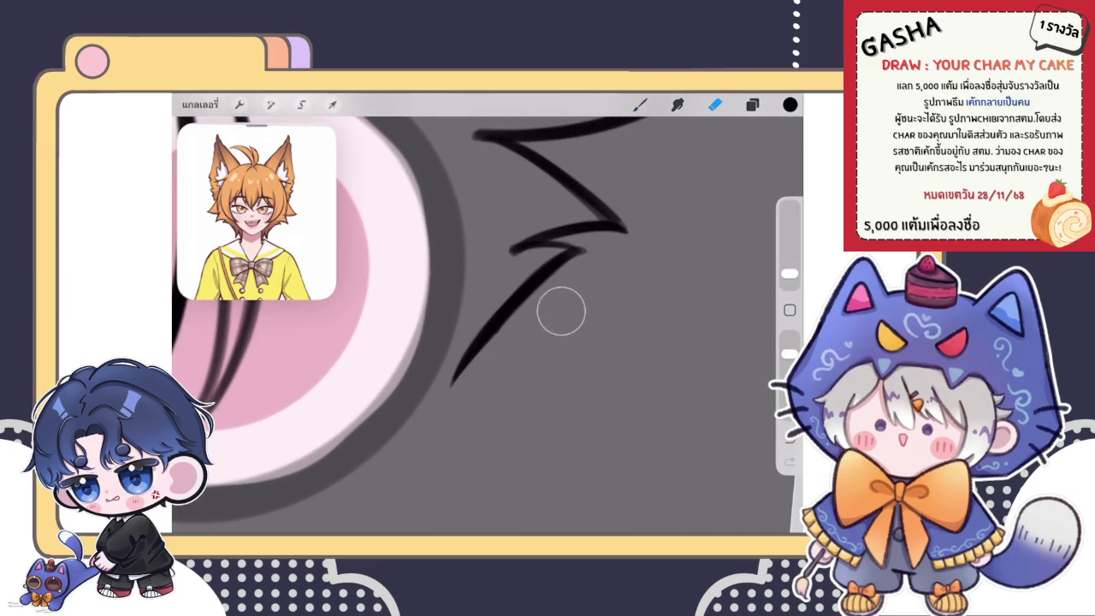
key("b")
key("b")
left_click_drag(522, 284, 443, 385)
key("e")
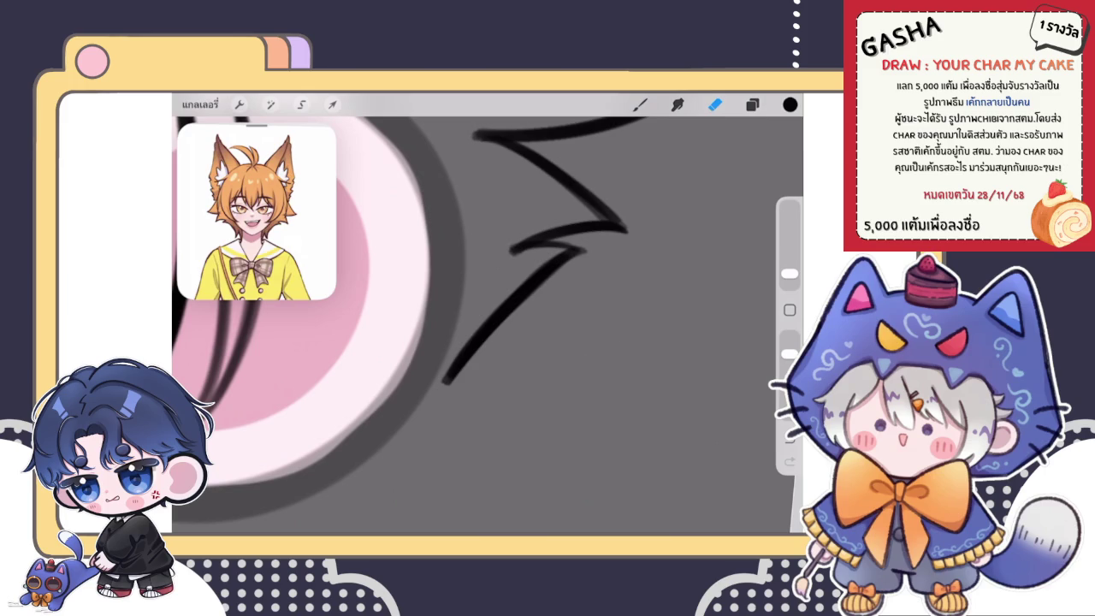
scroll(487, 325, "down", 3)
scroll(385, 313, "down", 5)
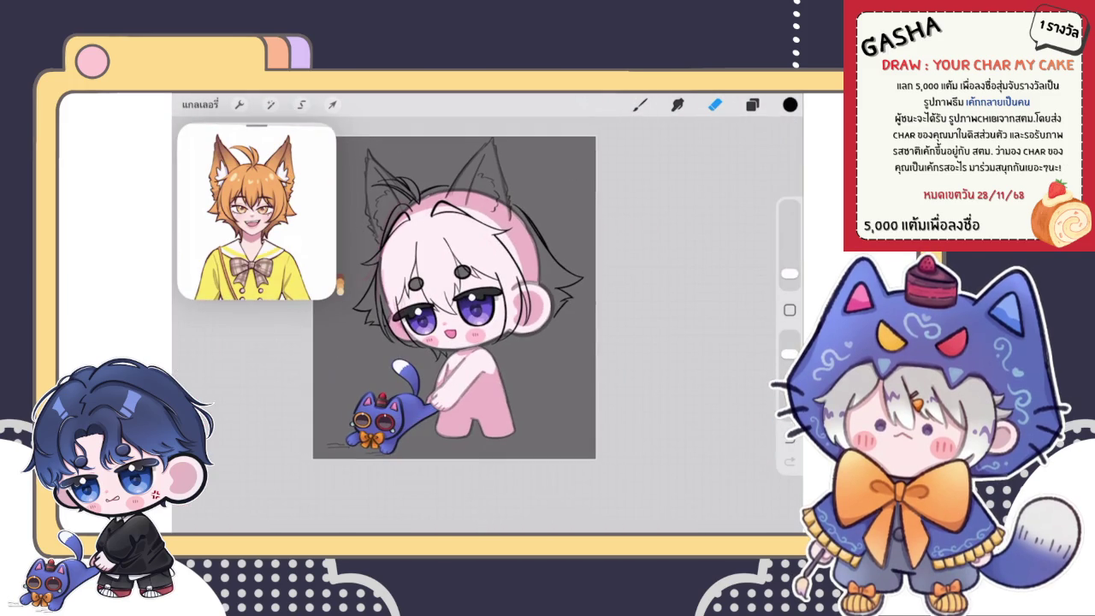
scroll(453, 299, "up", 5)
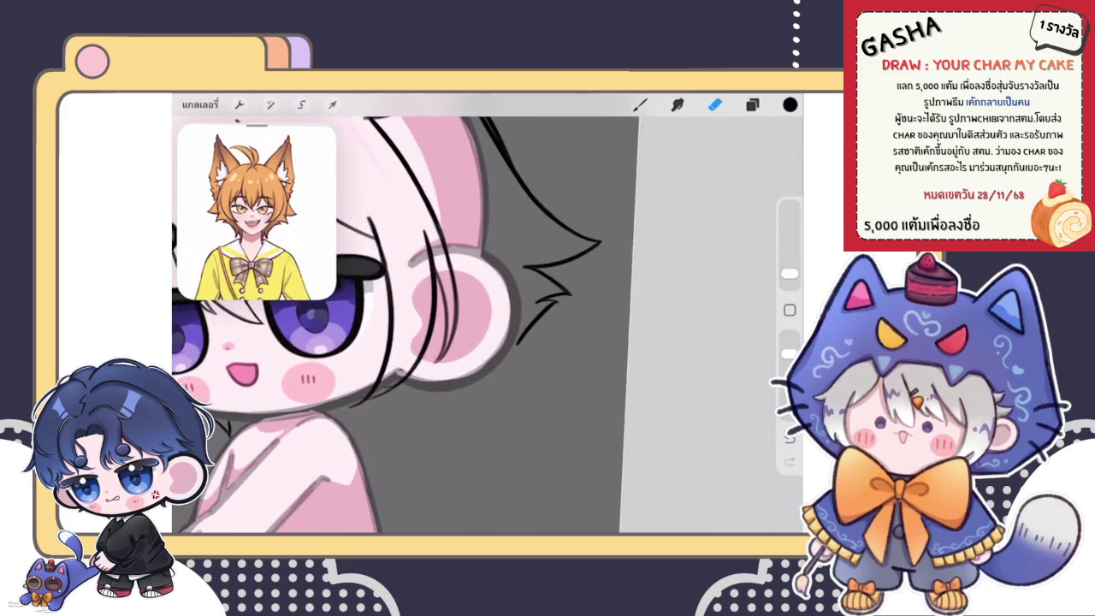
Freehand-select the strands around the right ear and warp them into a new shape.
left_click(301, 104)
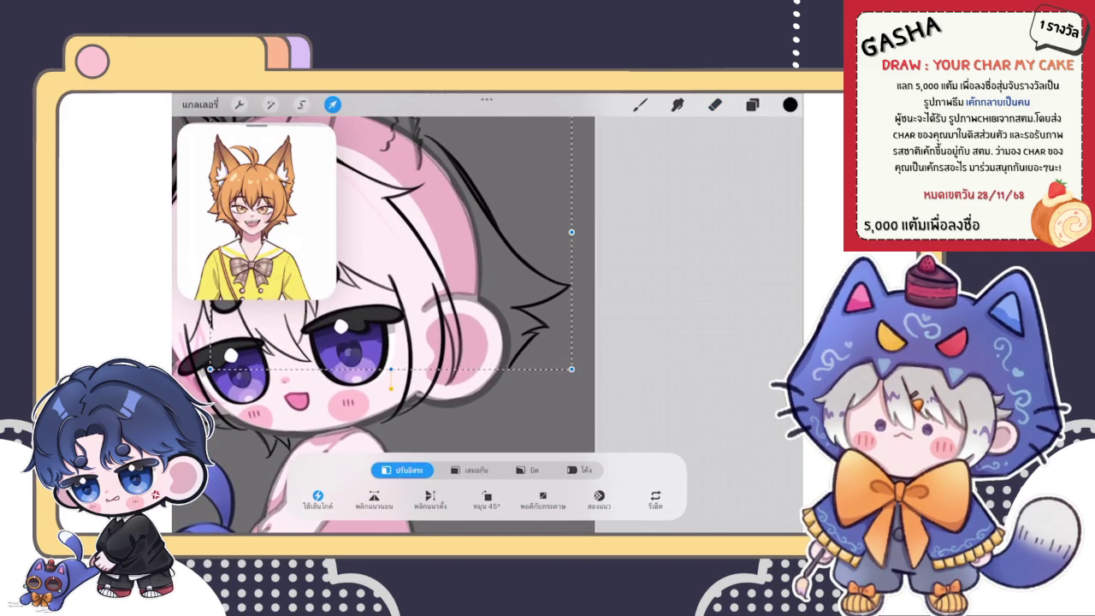
left_click(461, 469)
mouse_move(479, 224)
left_mouse_down()
mouse_move(453, 368)
mouse_move(431, 365)
left_mouse_up()
left_click(332, 104)
left_click(577, 469)
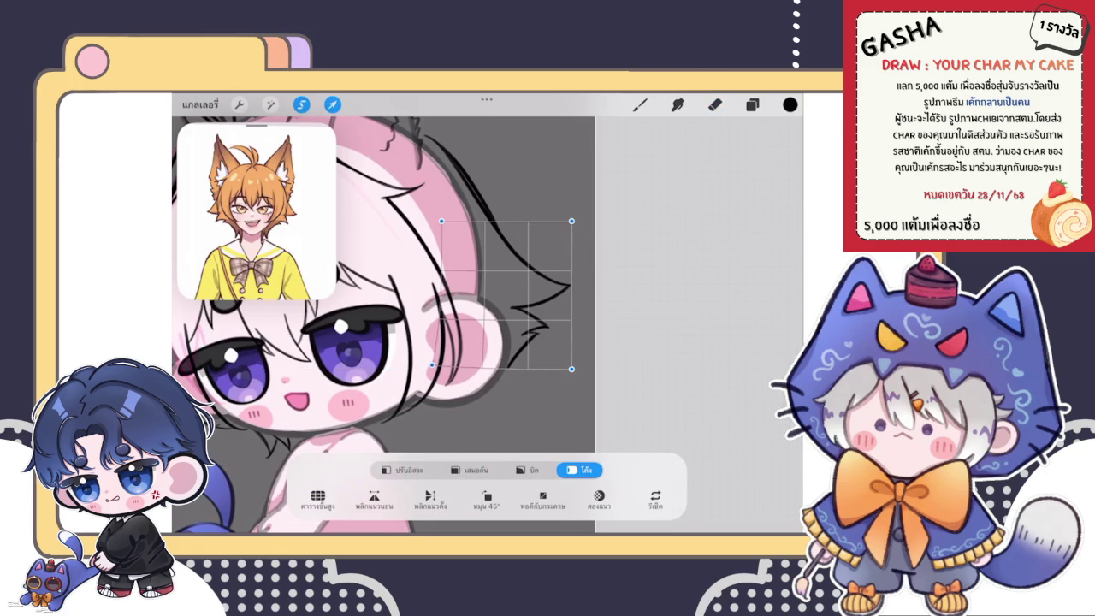
Erase the excess outline along the right ear's outer edge.
left_click(715, 104)
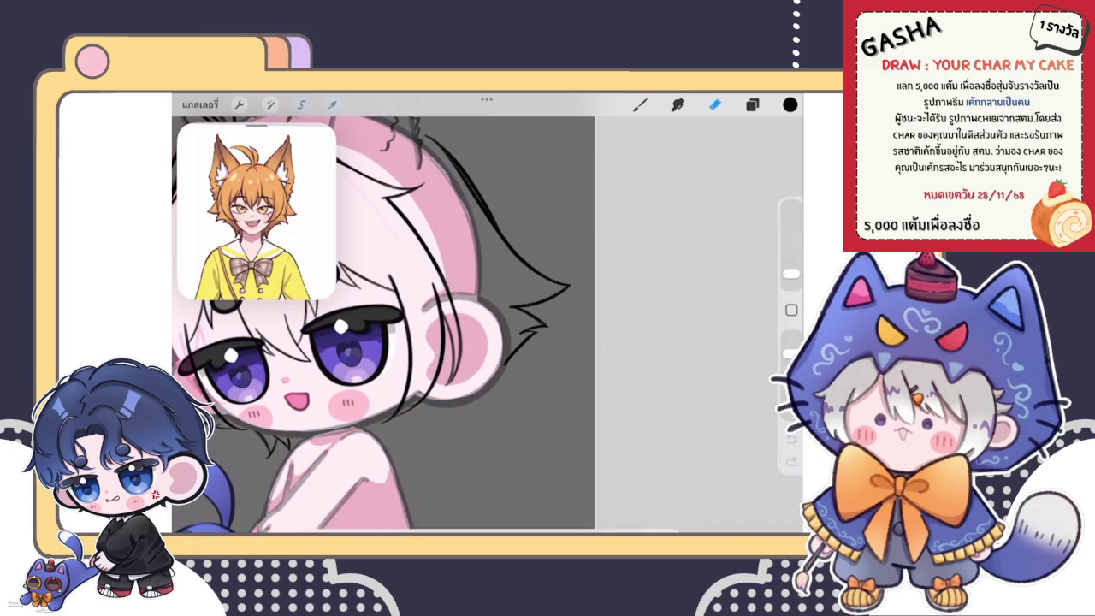
left_click_drag(501, 342, 499, 369)
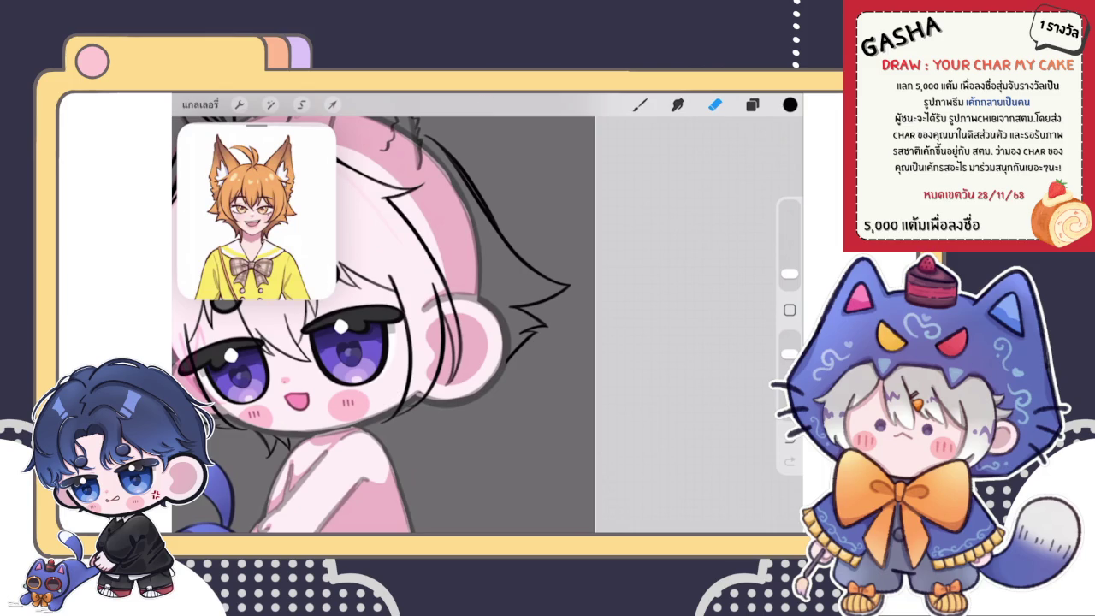
left_click(639, 104)
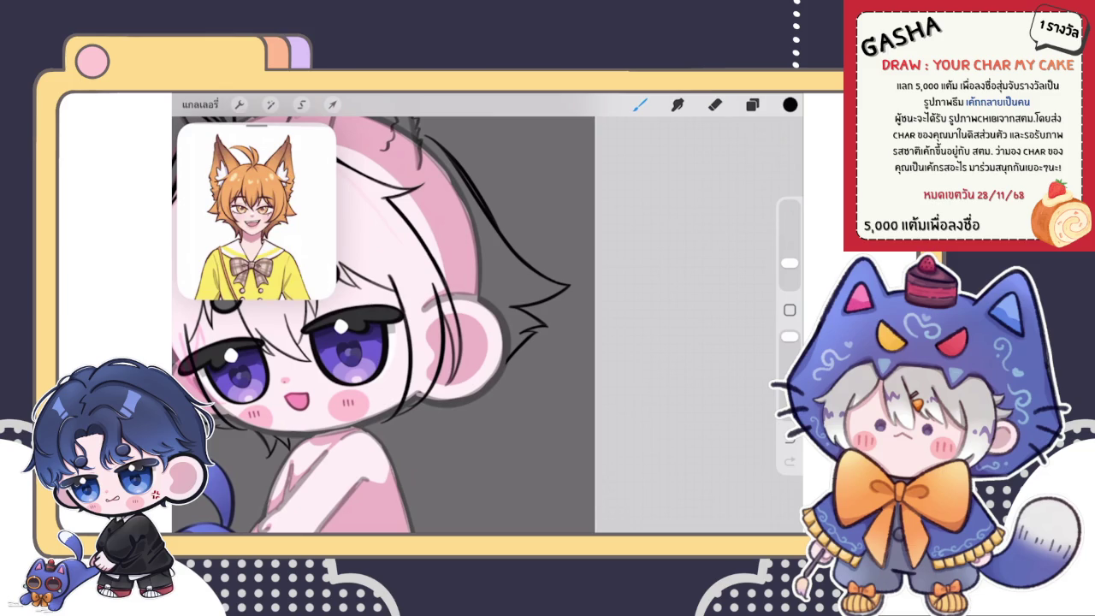
key("e")
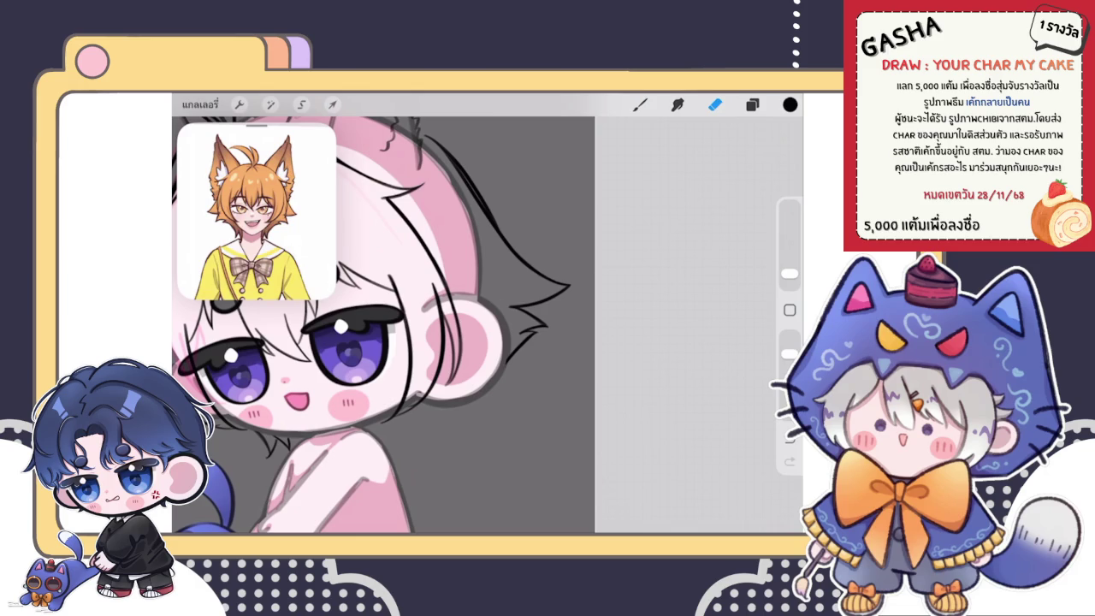
scroll(385, 325, "down", 3)
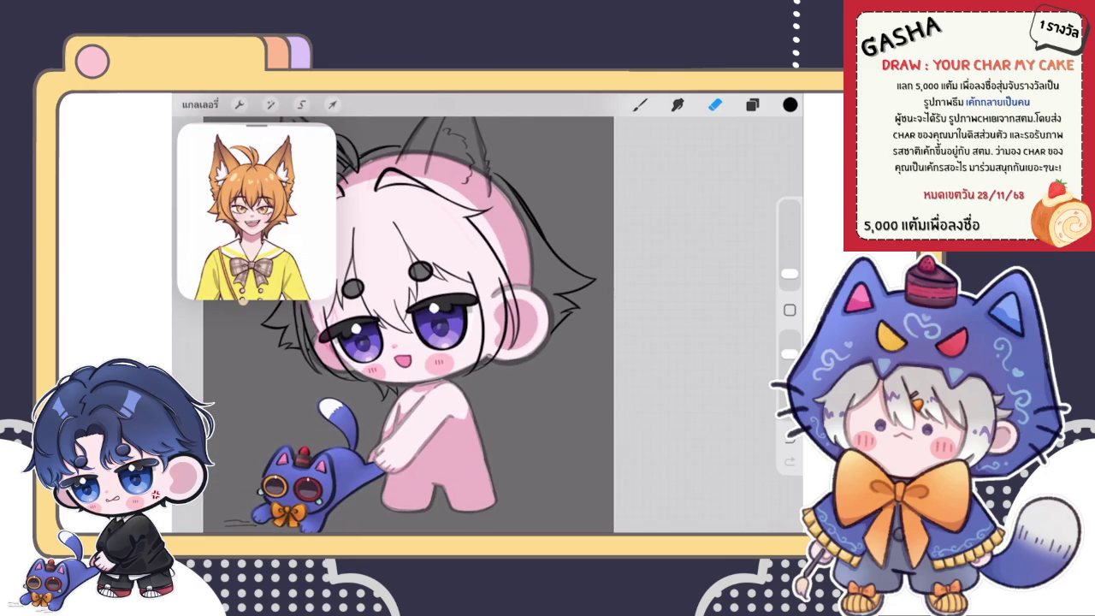
Liquify-push the cheek linework, try sizes 27% and 43%, then undo the change.
scroll(385, 325, "up", 3)
left_click(271, 105)
left_click(244, 462)
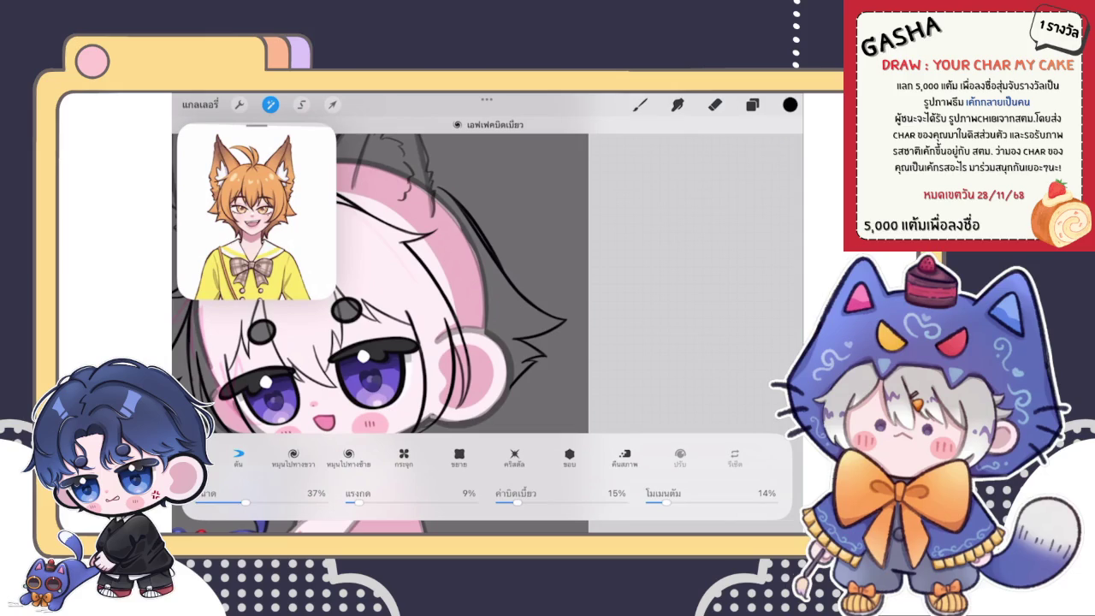
left_click_drag(487, 358, 520, 374)
left_click_drag(246, 502, 233, 502)
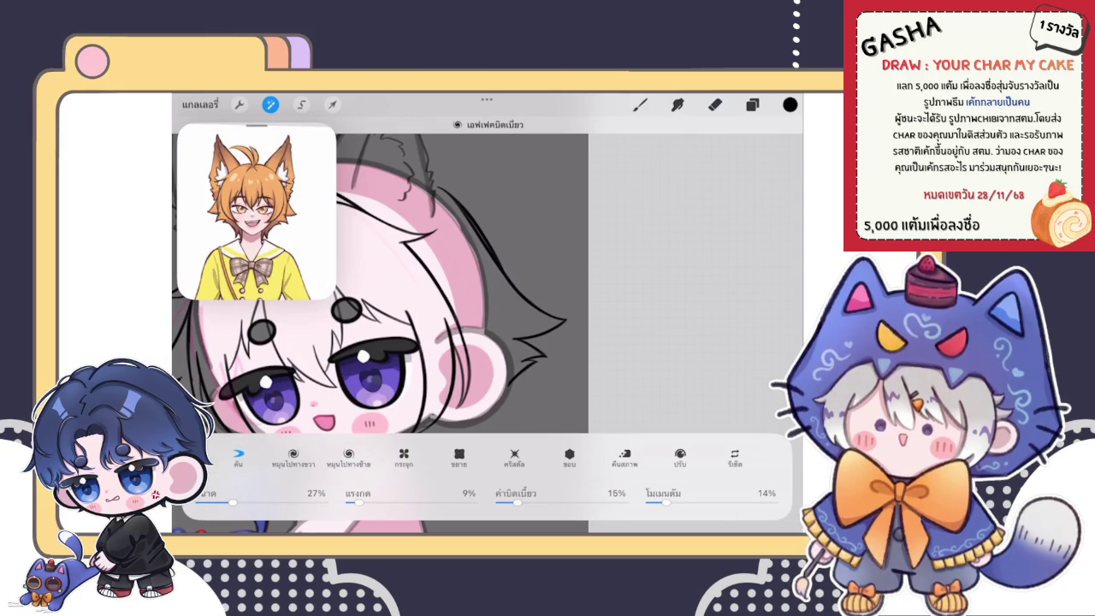
left_click_drag(233, 502, 253, 502)
key("b")
scroll(424, 341, "down", 5)
key("ctrl+z")
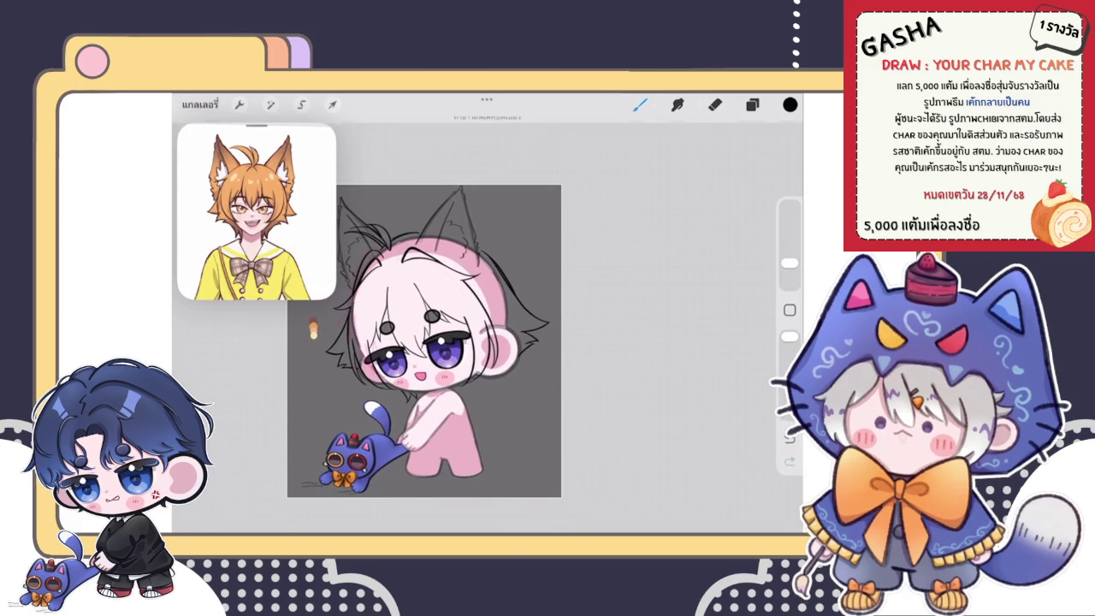
scroll(424, 340, "down", 3)
scroll(460, 349, "up", 3)
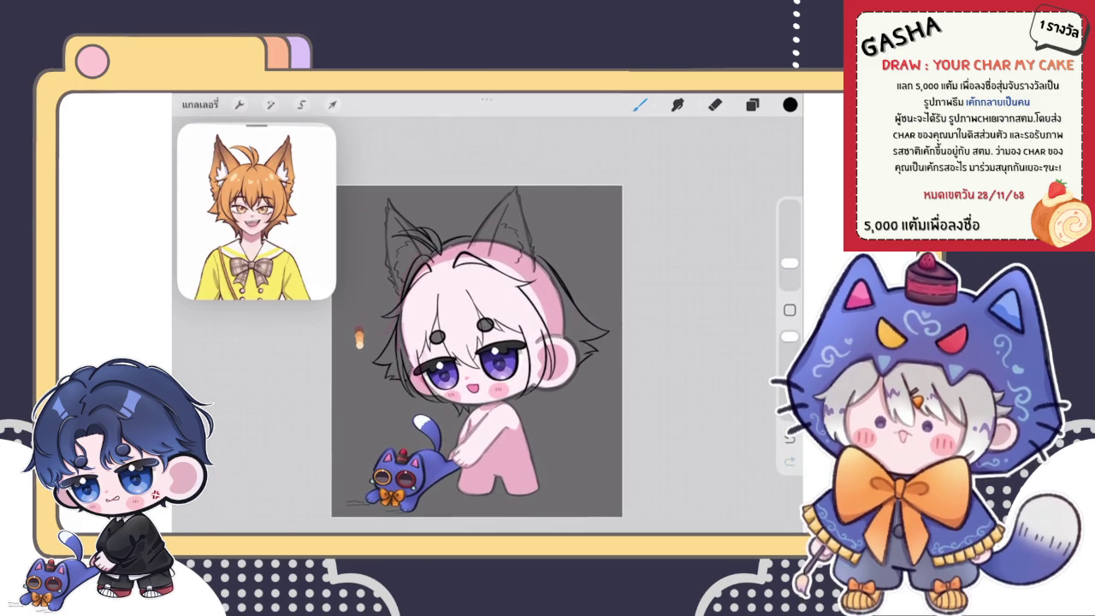
scroll(485, 351, "up", 2)
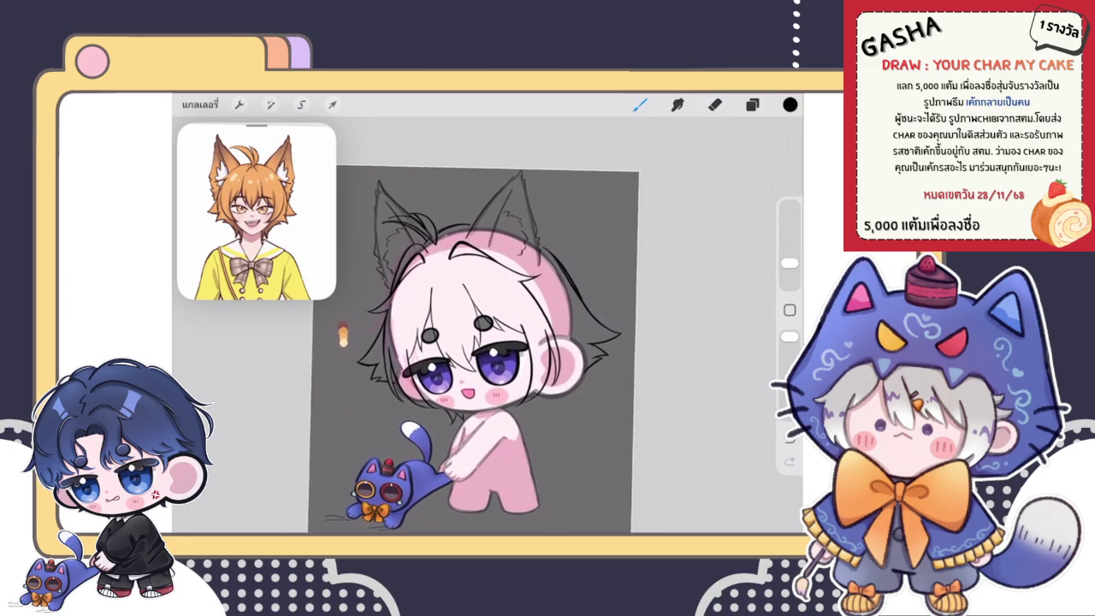
Reapply a small Liquify nudge to the linework and return to drawing.
left_click(752, 105)
left_click(270, 105)
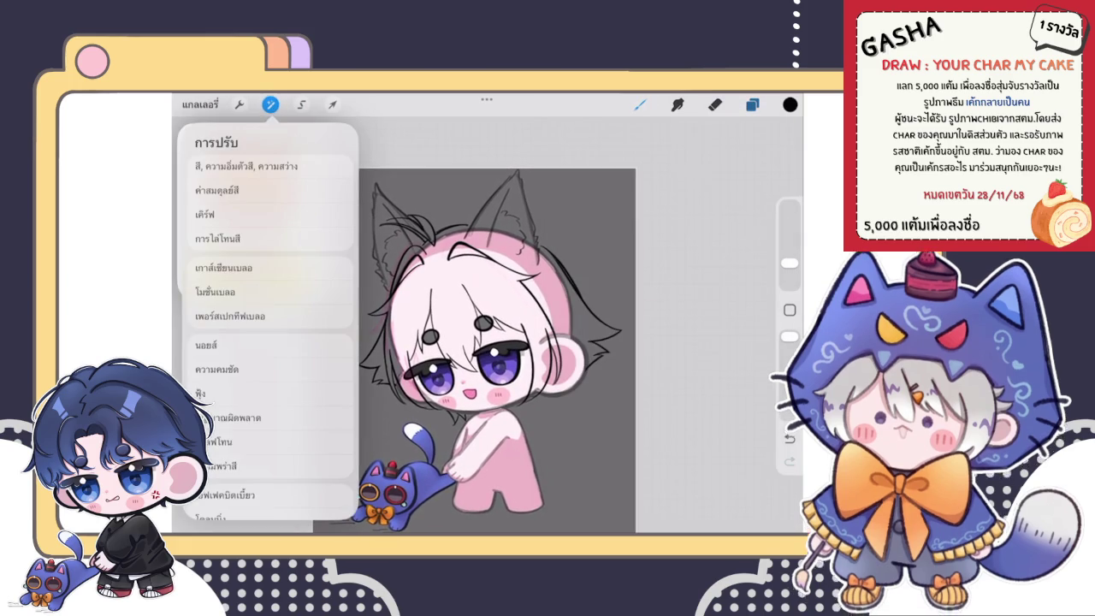
left_click(257, 498)
left_click_drag(454, 243, 478, 248)
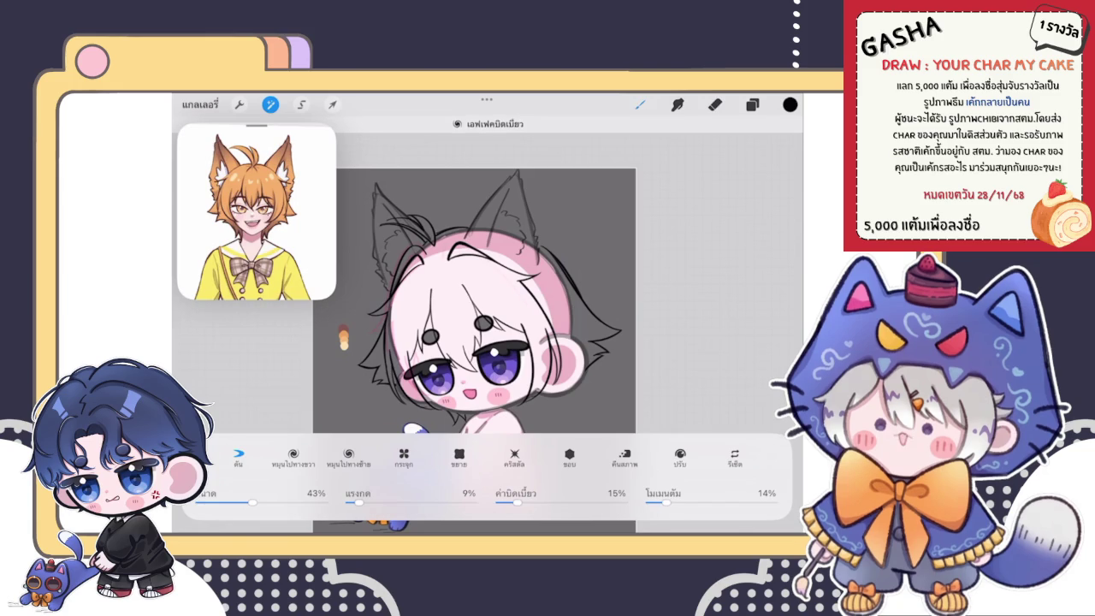
left_click(640, 105)
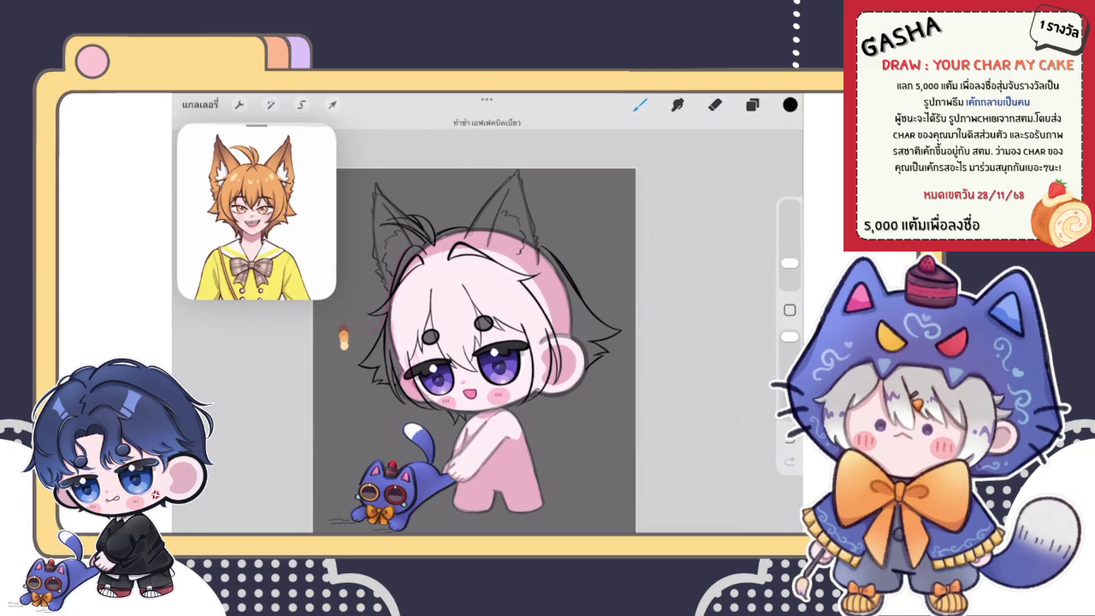
left_click(270, 105)
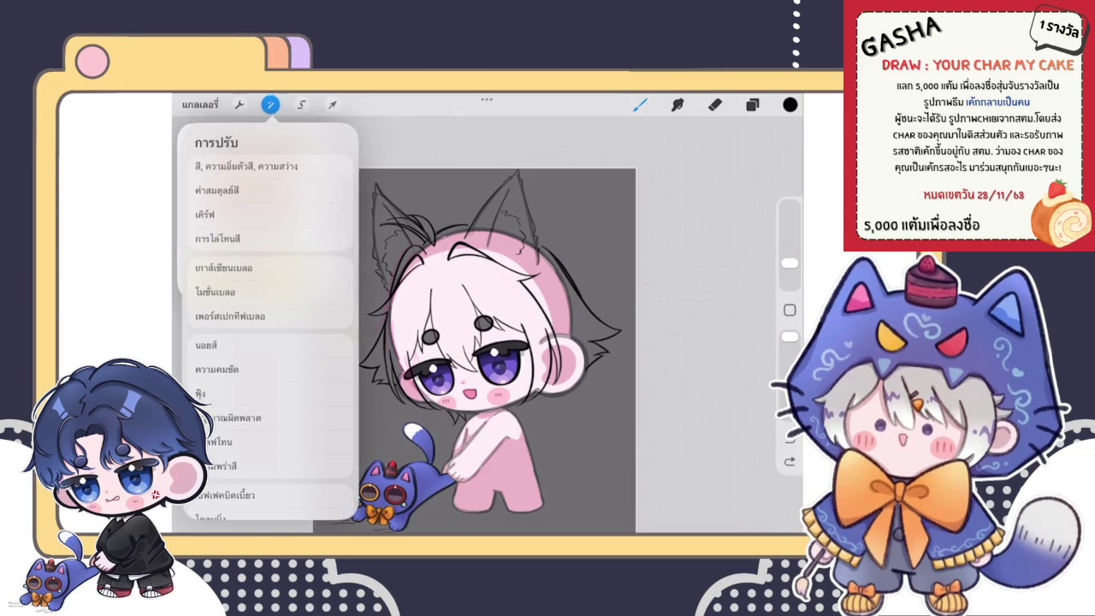
left_click(218, 329)
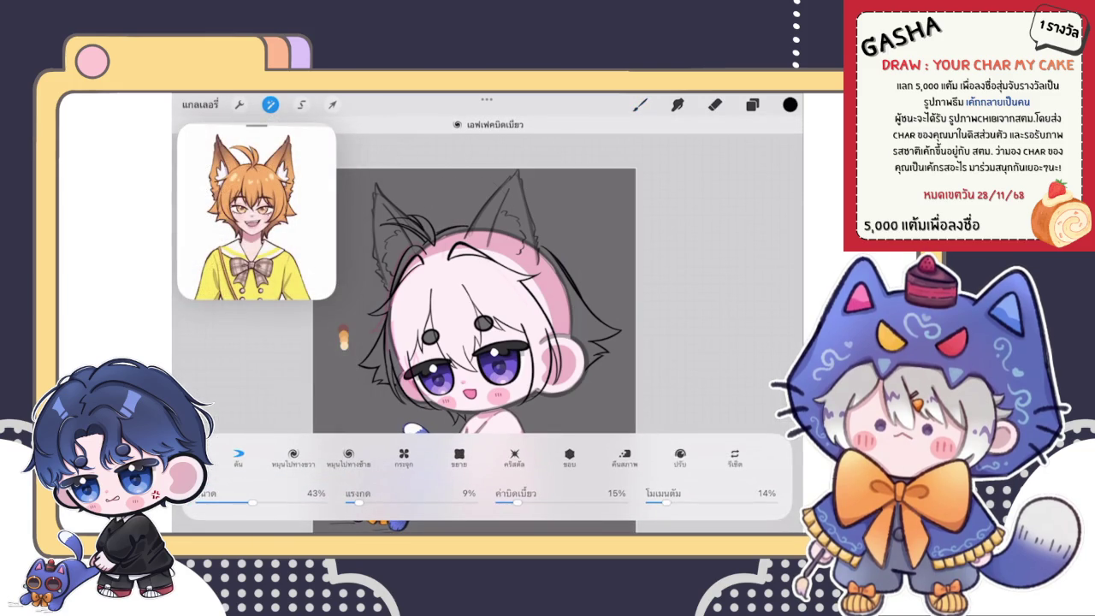
left_click(640, 104)
scroll(486, 350, "down", 2)
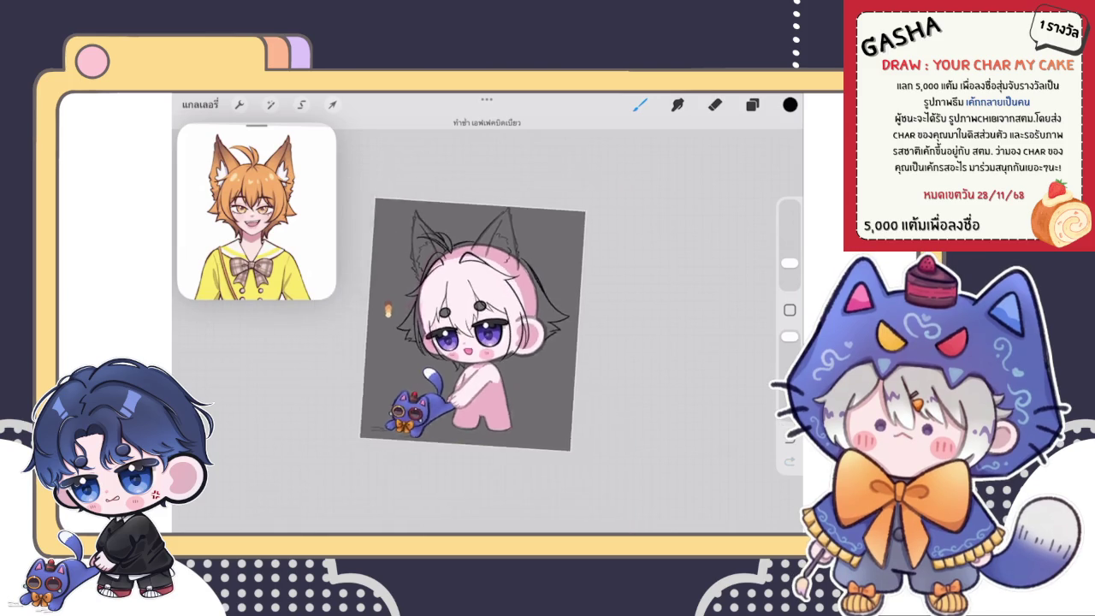
scroll(462, 295, "up", 3)
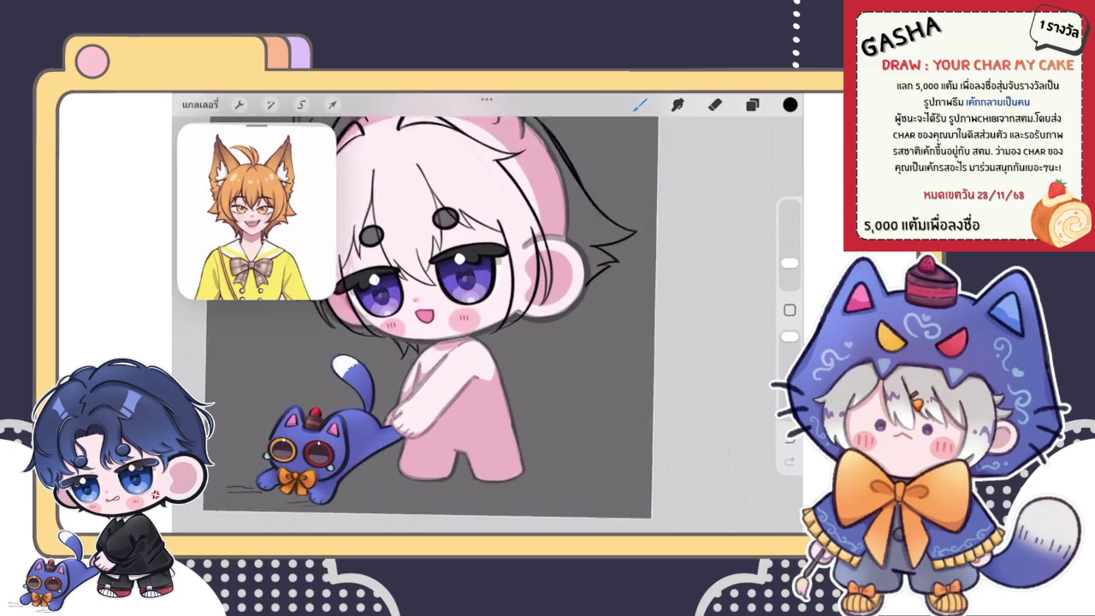
left_click(752, 104)
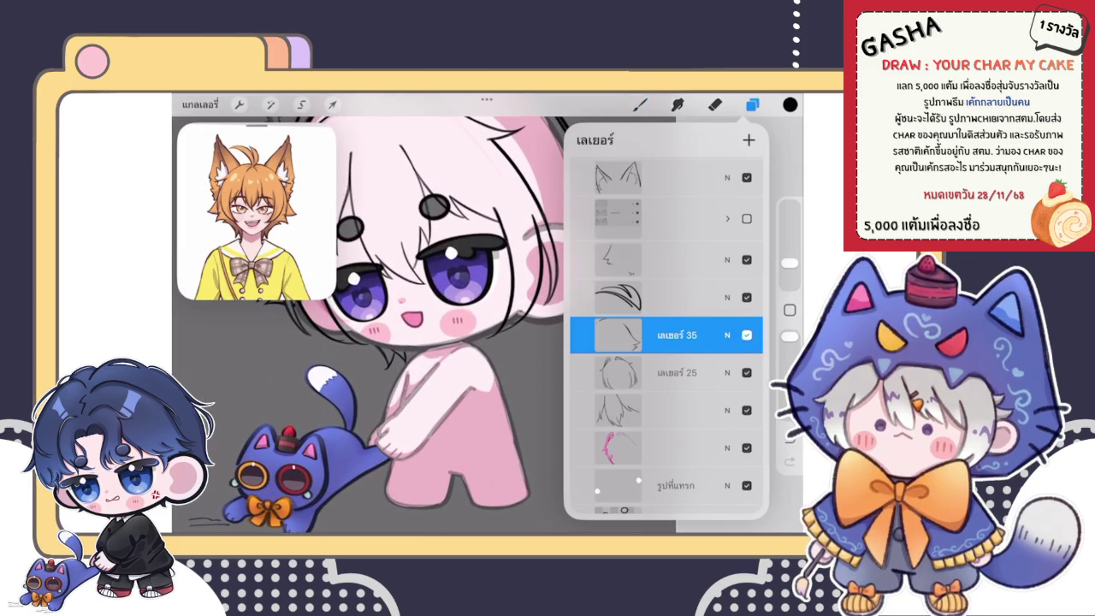
Select the layer one row up, undo the last change, and lasso the cheek strands.
left_click(667, 260)
left_click(640, 105)
scroll(445, 274, "up", 3)
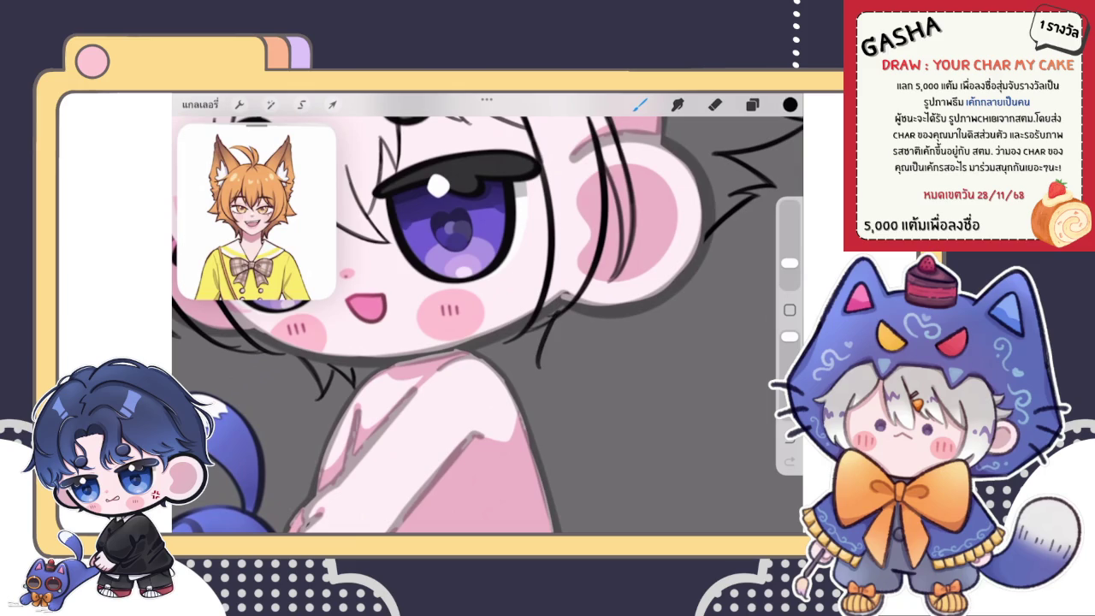
scroll(488, 313, "up", 2)
key("ctrl+z")
left_click(301, 105)
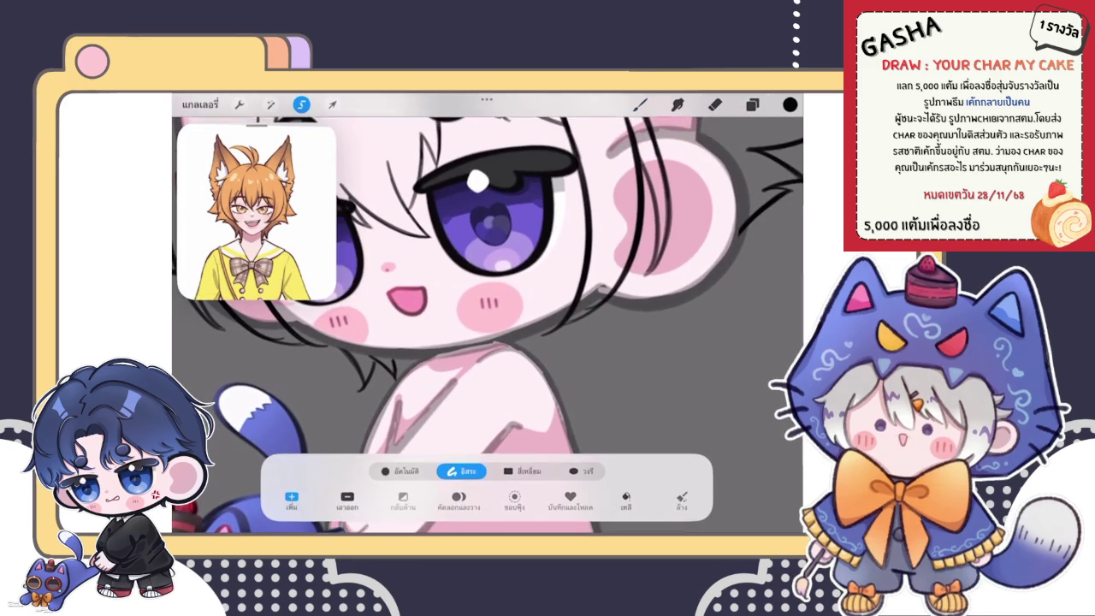
left_click_drag(361, 326, 424, 355)
left_click(640, 104)
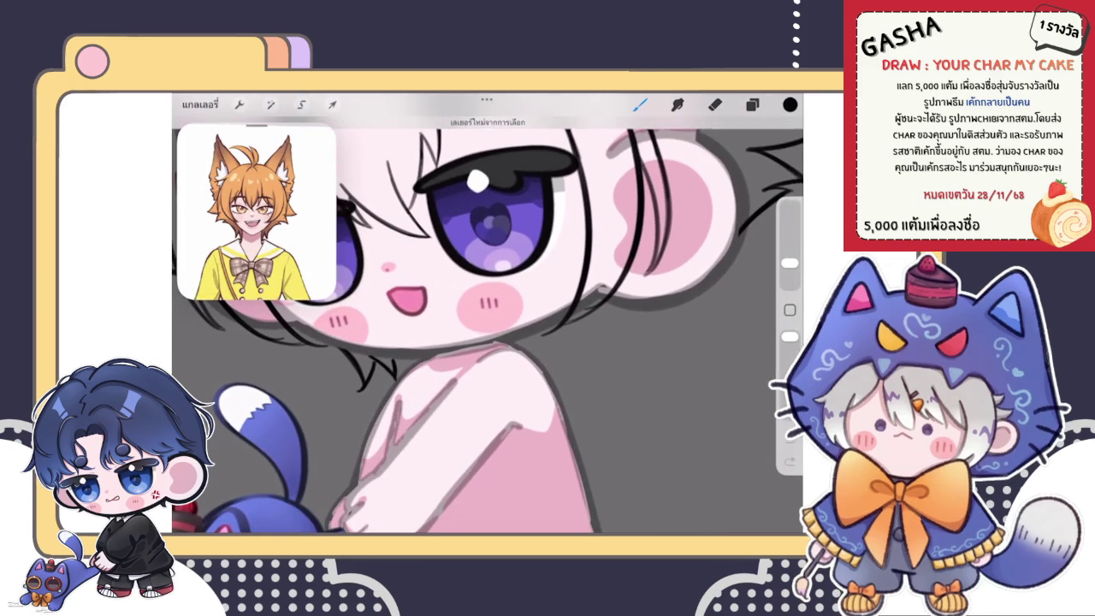
Freeform-rotate the lassoed strands toward the jawline and commit their new position.
scroll(487, 313, "down", 1)
left_click(333, 104)
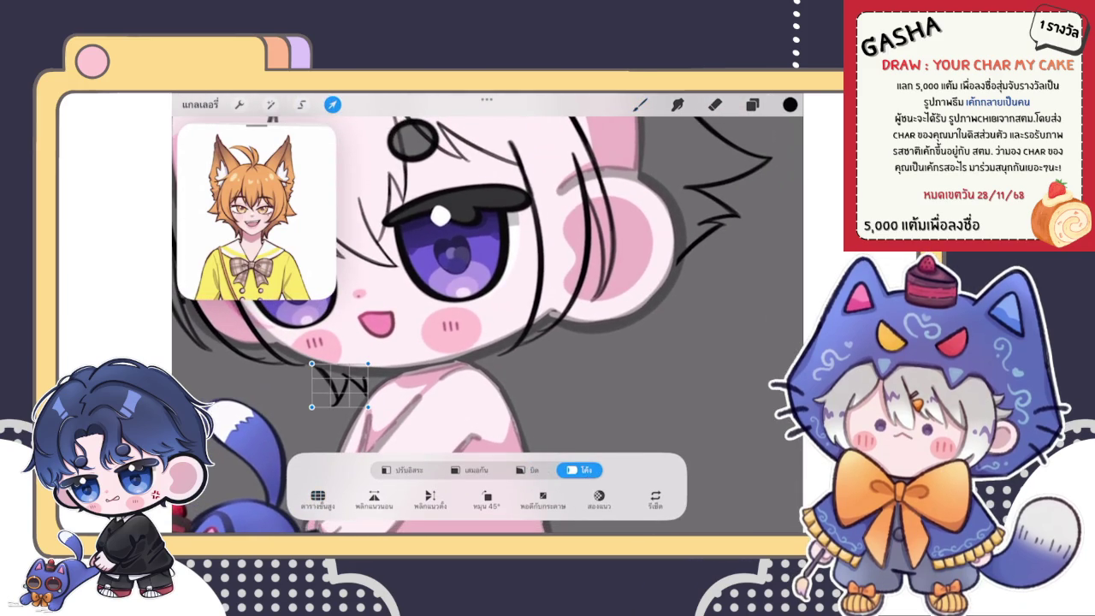
left_click(469, 470)
left_click(402, 470)
mouse_move(340, 349)
left_mouse_down()
mouse_move(316, 351)
mouse_move(506, 383)
mouse_move(518, 357)
left_mouse_up()
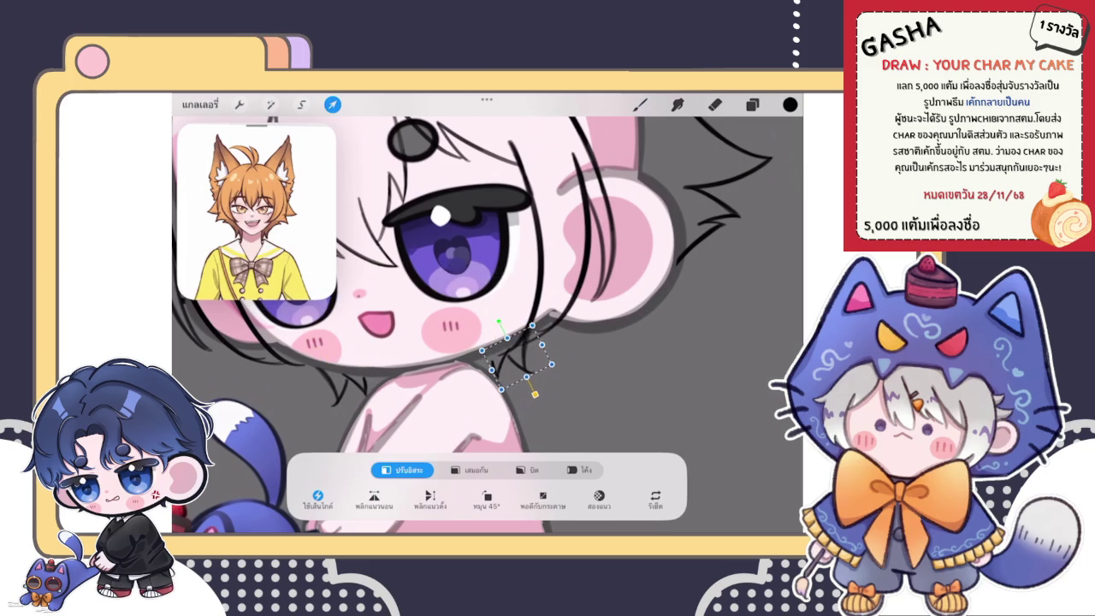
left_click(639, 104)
scroll(487, 308, "down", 5)
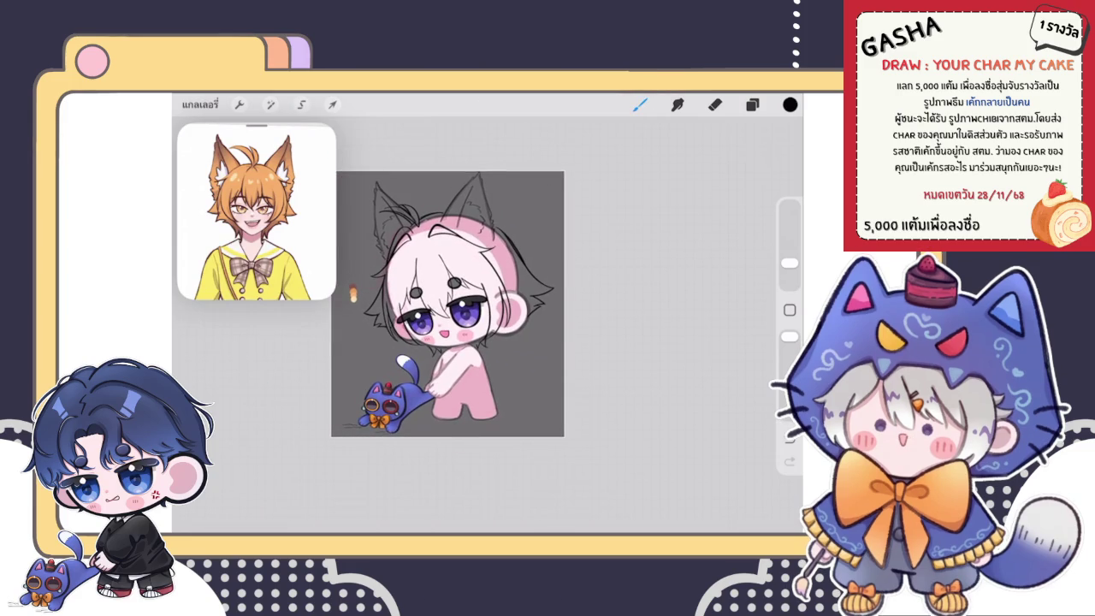
Rotate the chin-side hair strand slightly counterclockwise with Transform.
scroll(445, 307, "up", 5)
scroll(444, 325, "up", 2)
left_click(332, 104)
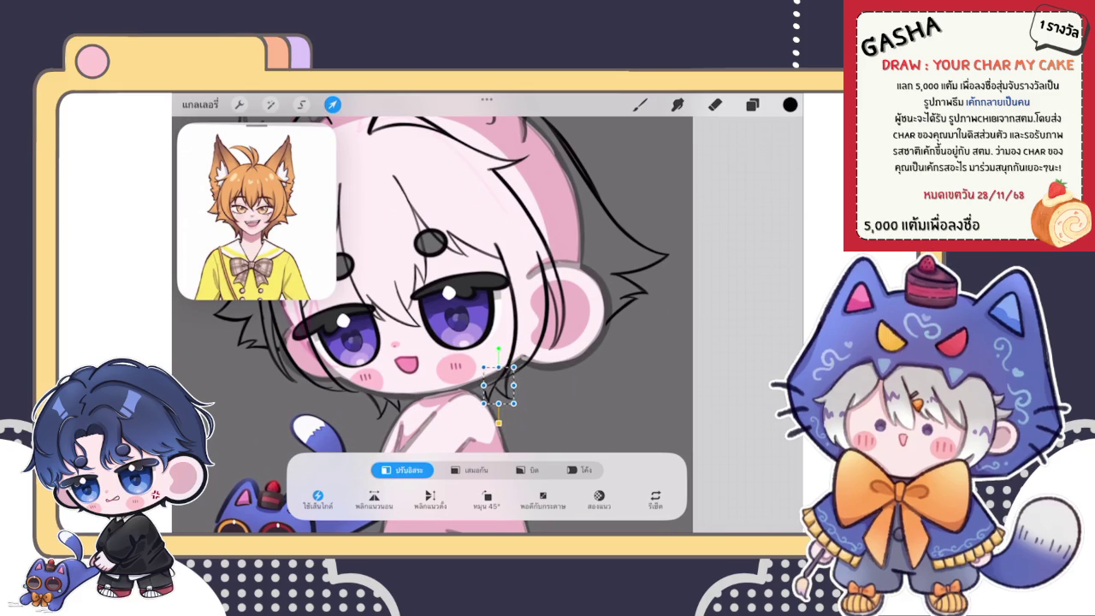
key("b")
scroll(423, 308, "down", 5)
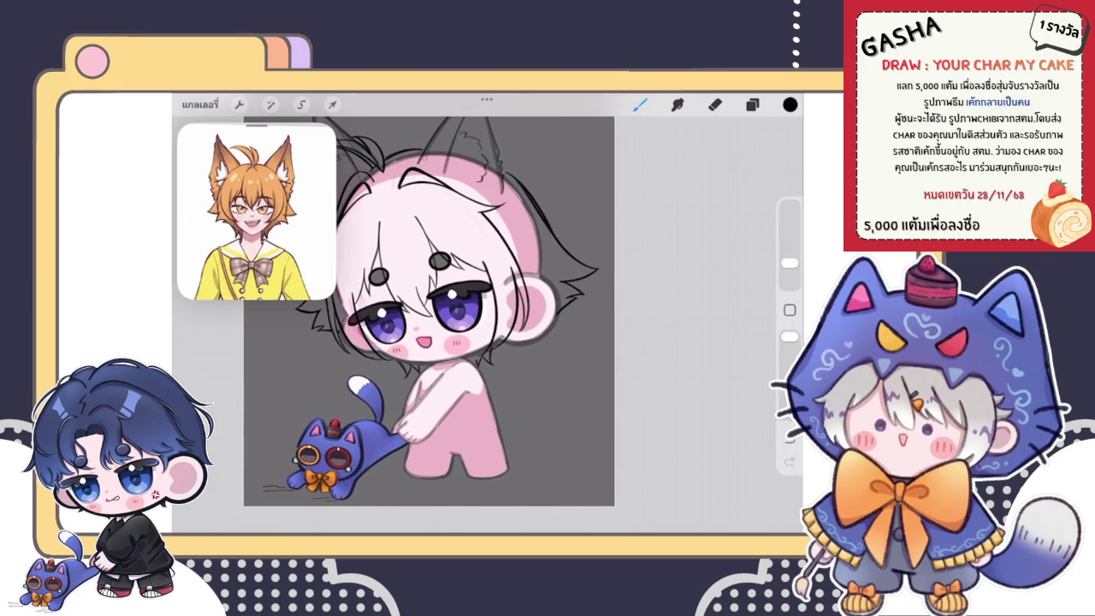
scroll(428, 325, "up", 5)
left_click(332, 104)
left_click_drag(484, 305, 489, 304)
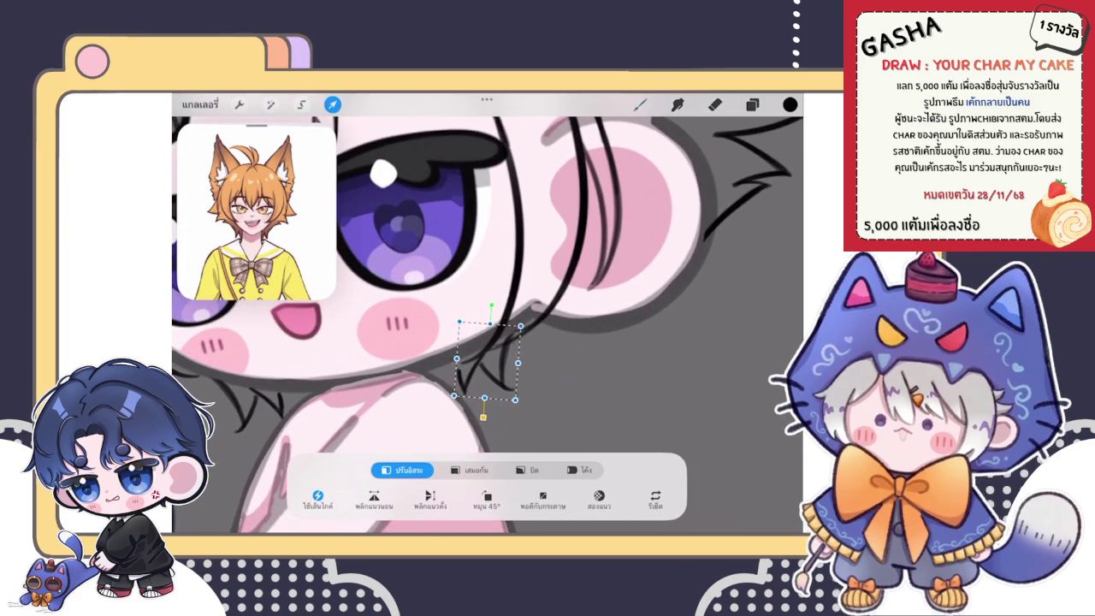
key("b")
scroll(487, 325, "down", 2)
key("v")
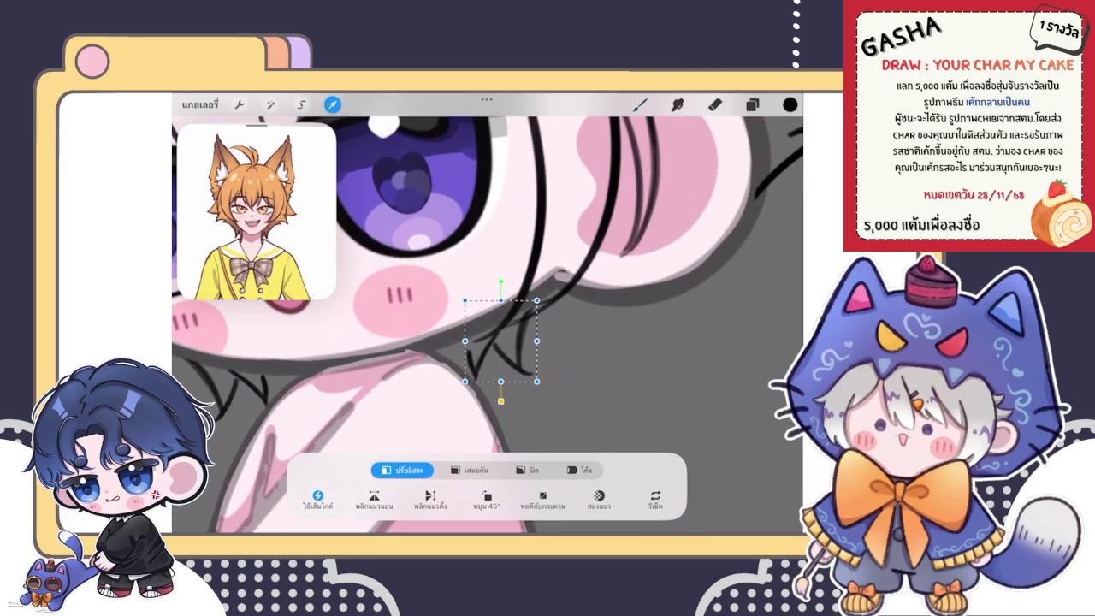
key("b")
Extend the strand's left line upward with a short black brush stroke.
scroll(487, 325, "up", 3)
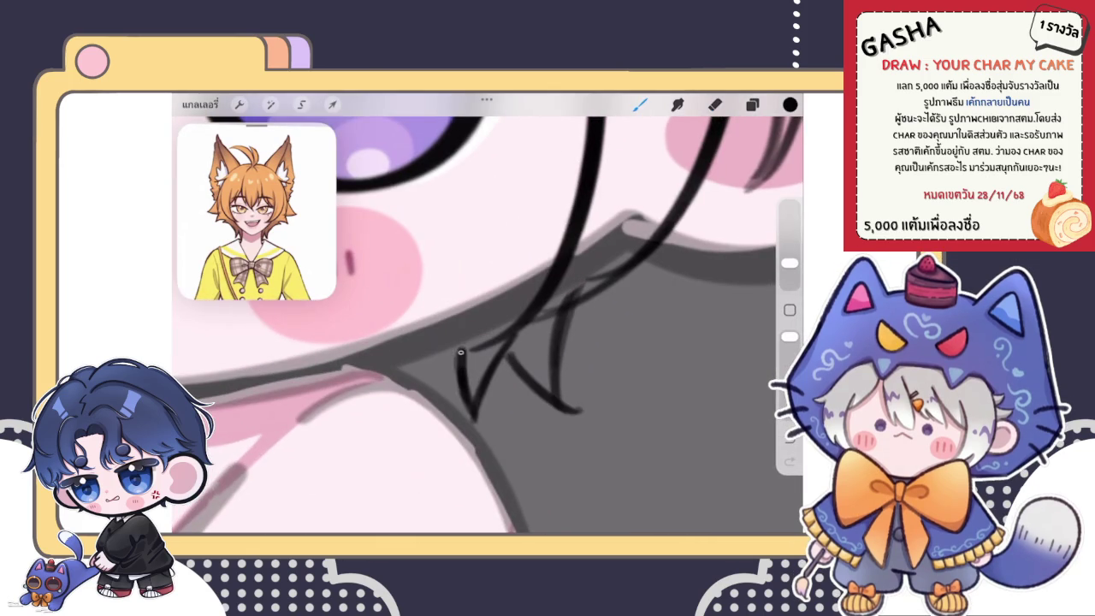
left_click_drag(458, 350, 462, 377)
scroll(488, 325, "down", 5)
scroll(488, 325, "down", 2)
scroll(453, 273, "down", 1)
scroll(454, 269, "down", 1)
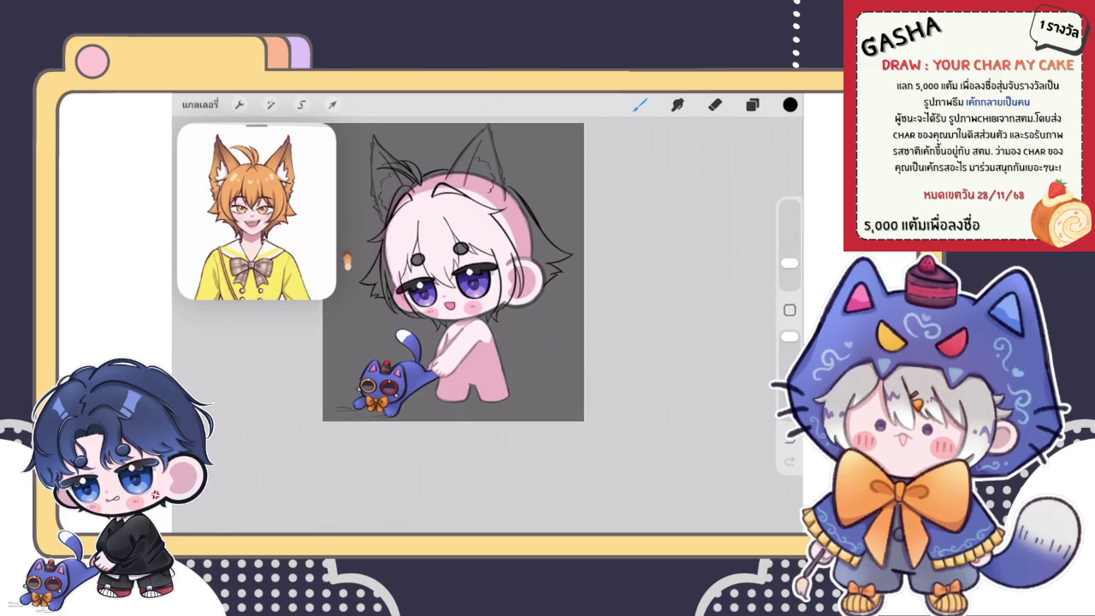
scroll(454, 272, "up", 3)
scroll(454, 272, "up", 2)
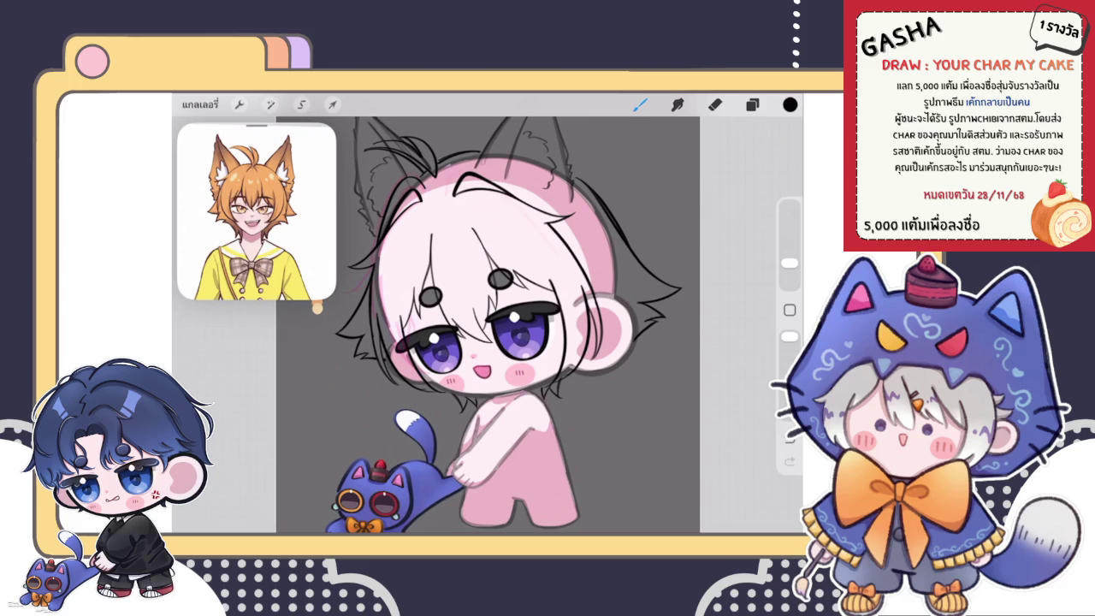
Merge the W sketch layer into the layer below and select Layer 35 to work on.
left_click(752, 104)
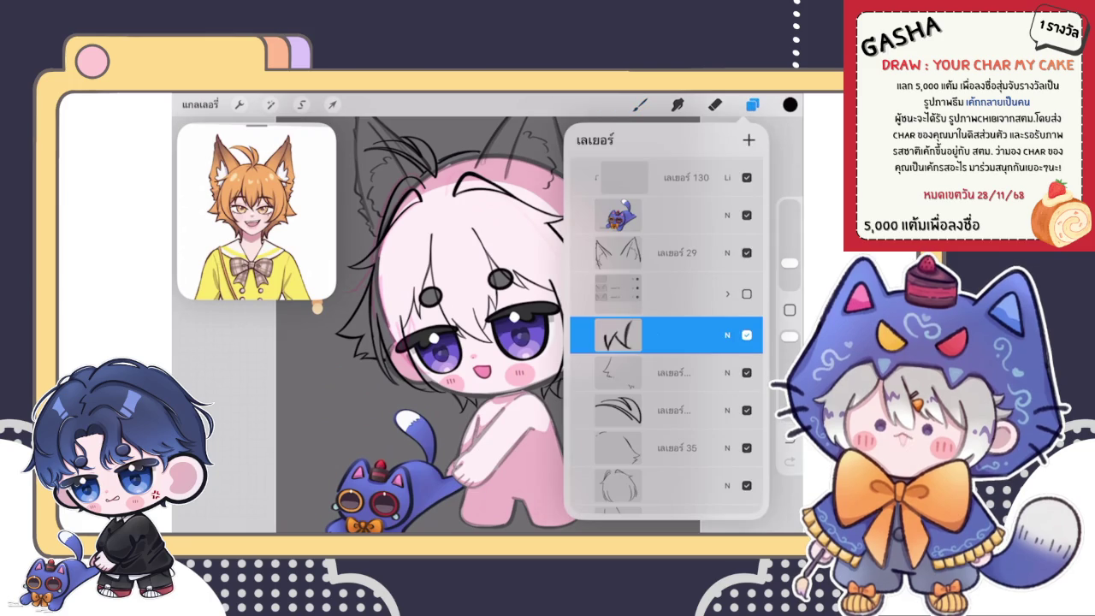
left_click(618, 334)
left_click(479, 410)
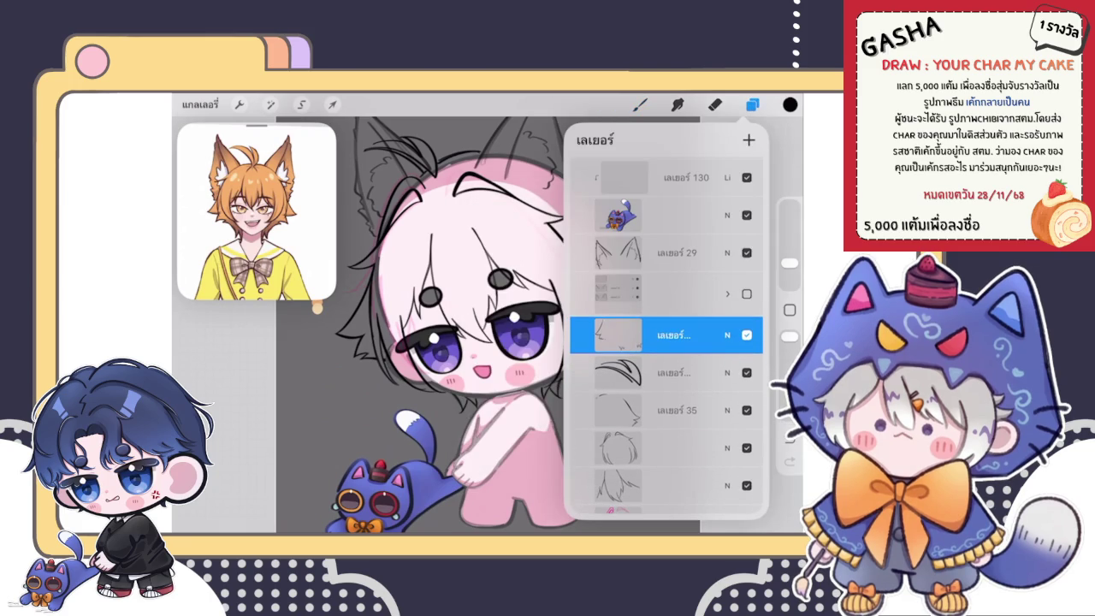
left_click(675, 410)
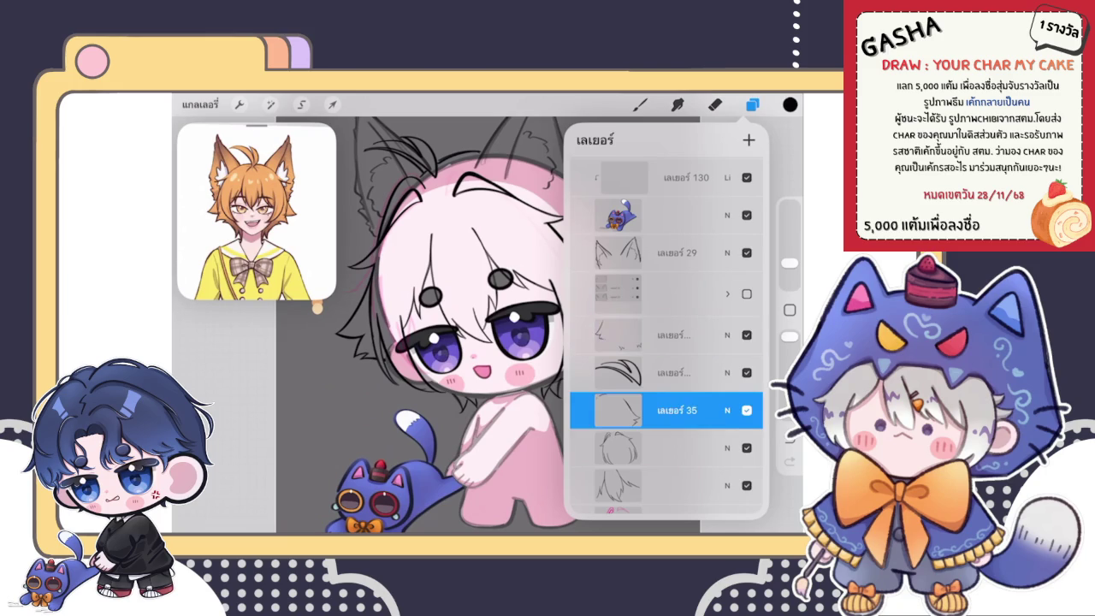
left_click(676, 447)
left_click(640, 104)
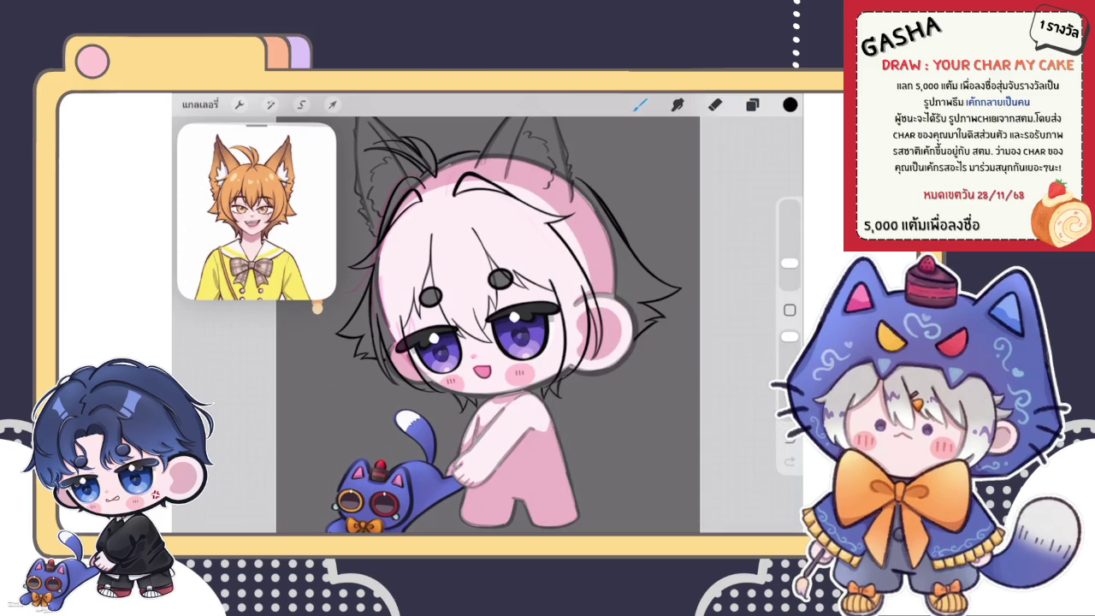
Zoom to the cat ear, draw a trial hair stroke beside it, and undo it.
scroll(461, 154, "up", 3)
scroll(462, 154, "up", 1)
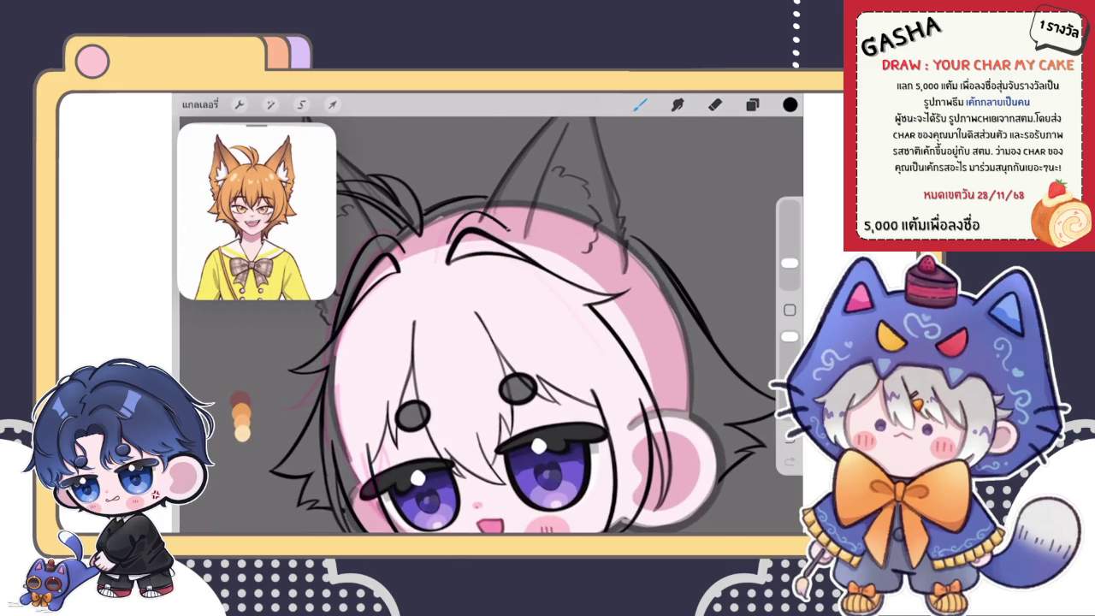
scroll(453, 193, "up", 2)
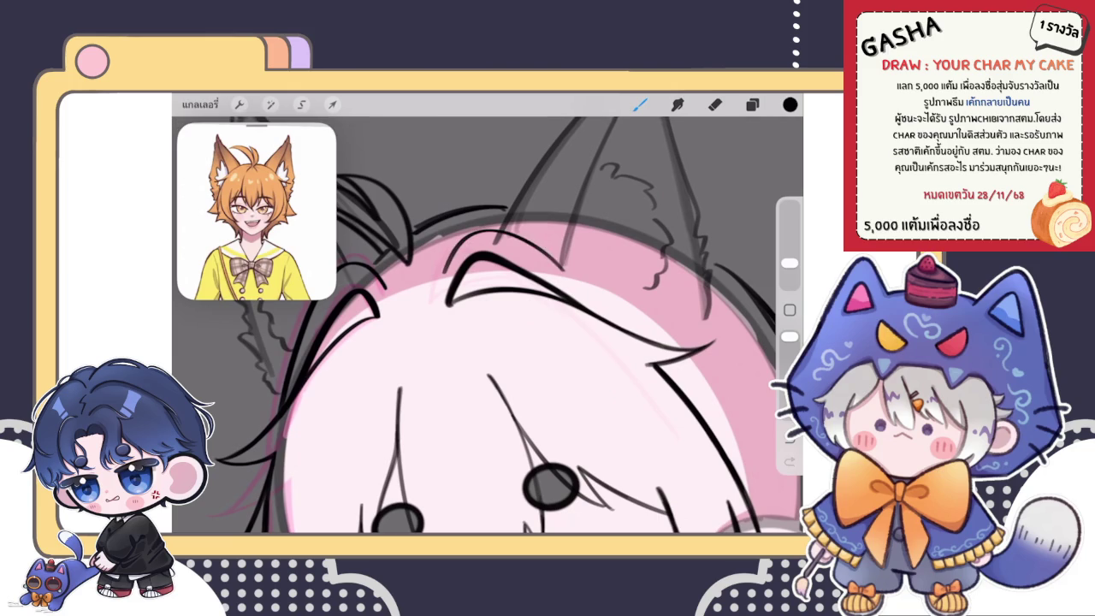
scroll(488, 325, "down", 5)
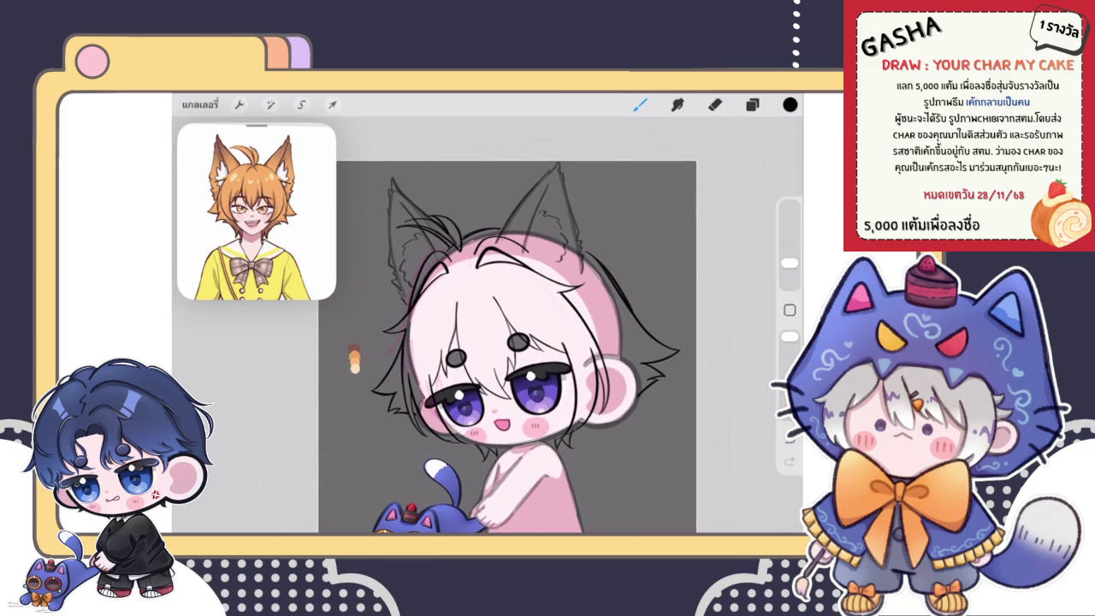
scroll(428, 325, "up", 3)
scroll(427, 325, "up", 2)
left_click_drag(512, 224, 522, 318)
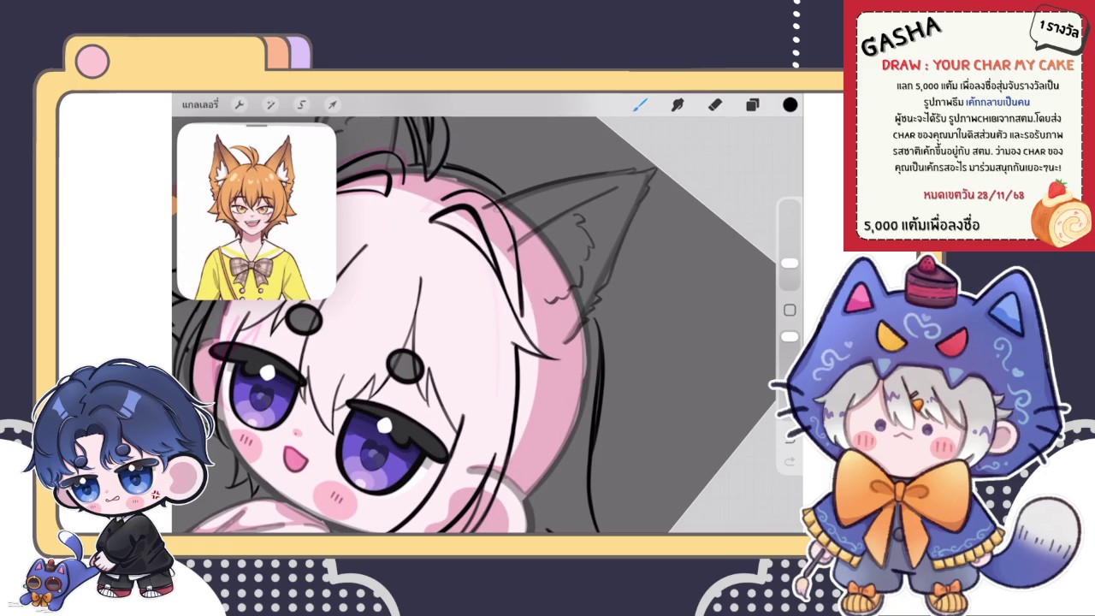
scroll(521, 263, "up", 2)
key("ctrl+z")
Draw a second short stroke beside the ear, then undo it as well.
left_click_drag(519, 243, 524, 342)
left_click(714, 104)
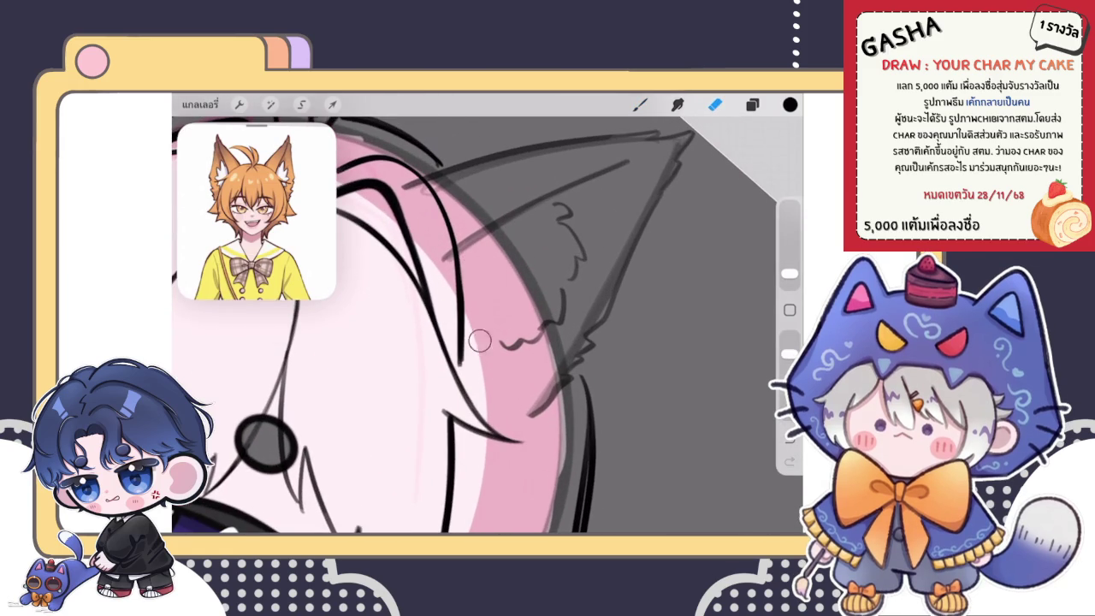
key("ctrl+z")
scroll(479, 342, "down", 1)
scroll(479, 334, "down", 5)
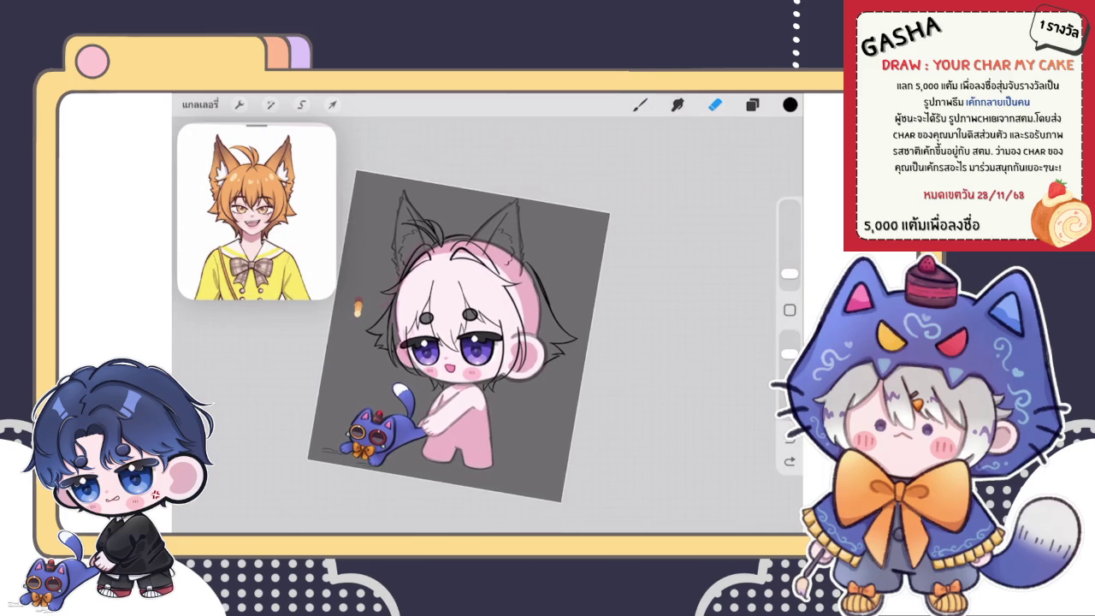
scroll(462, 274, "up", 3)
Warp the curved hair strokes beside the right cat ear by nudging two mesh handles.
scroll(461, 274, "up", 2)
scroll(462, 274, "up", 2)
scroll(462, 274, "up", 1)
left_click(333, 104)
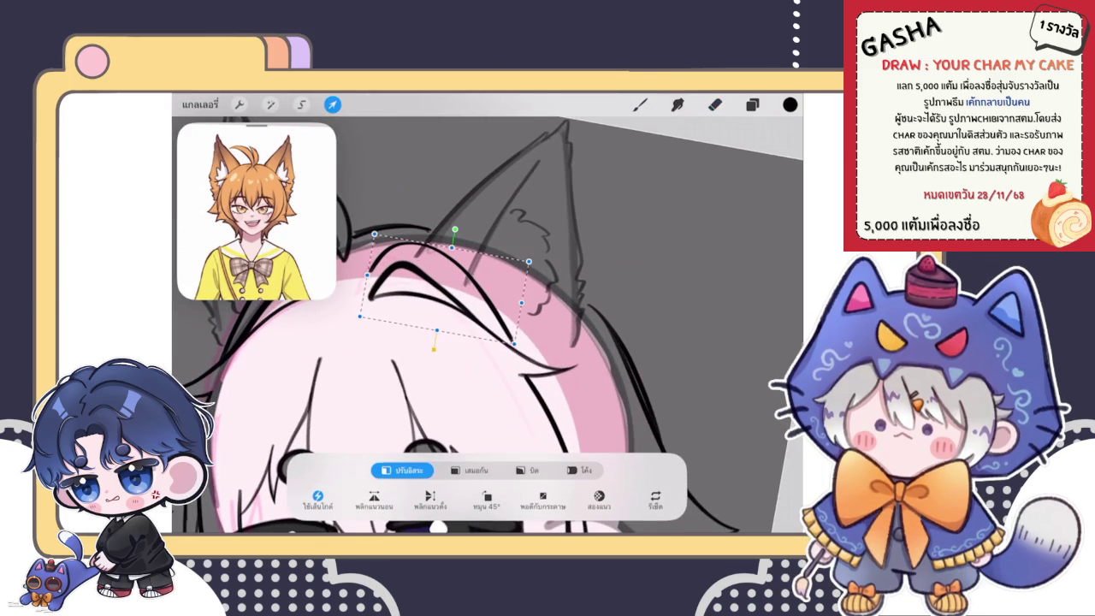
left_click(534, 469)
left_click(579, 470)
left_click_drag(513, 343, 511, 347)
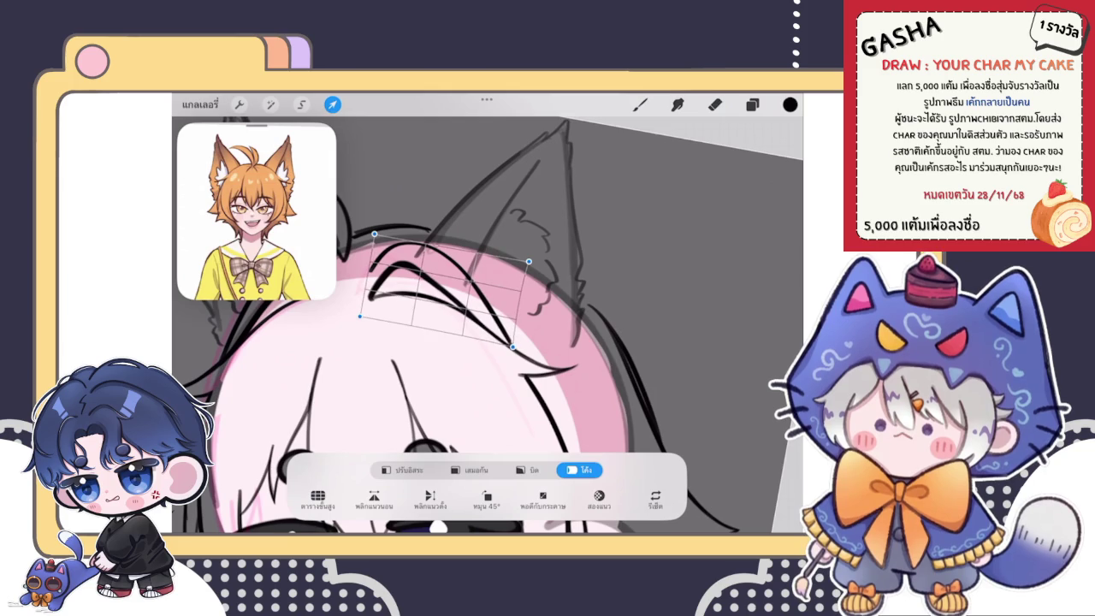
left_click_drag(374, 234, 374, 232)
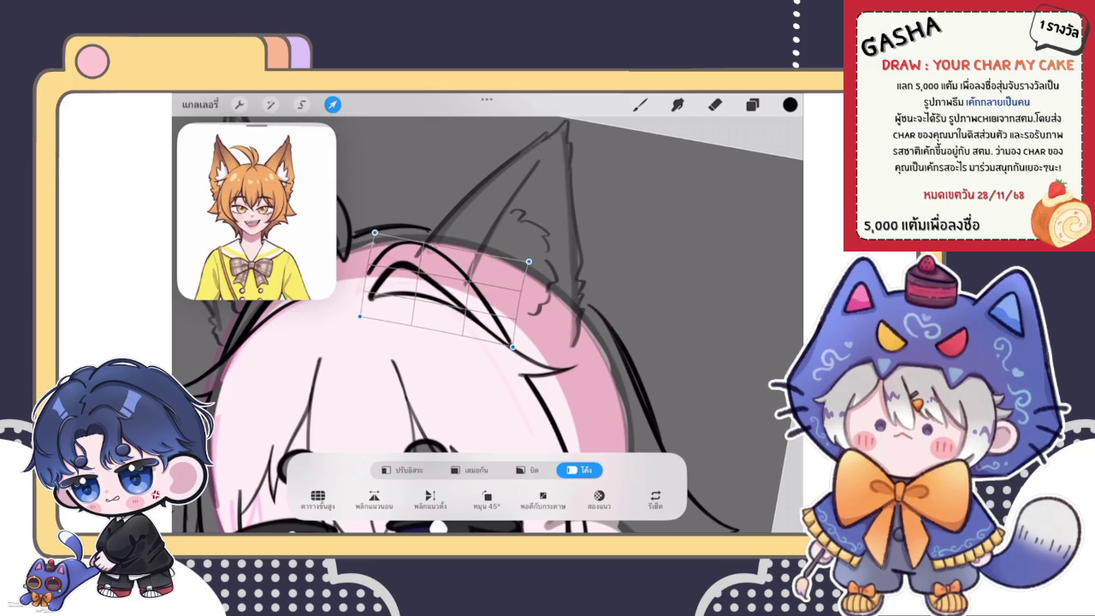
left_click(639, 105)
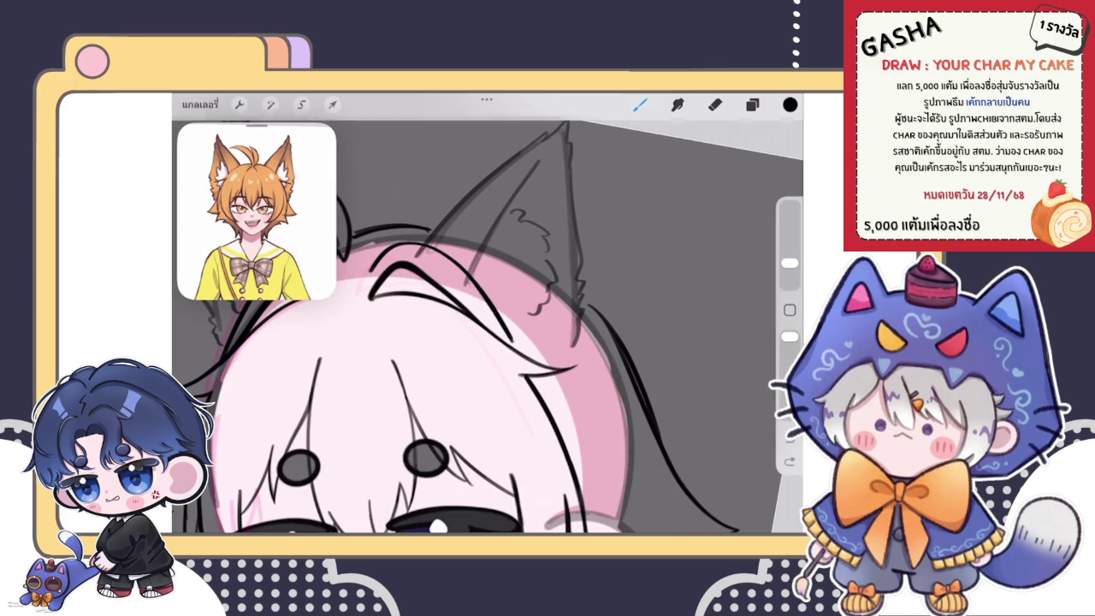
Briefly switch to the eraser, return to the brush, and zoom out to the whole head.
scroll(487, 325, "down", 5)
scroll(410, 239, "up", 5)
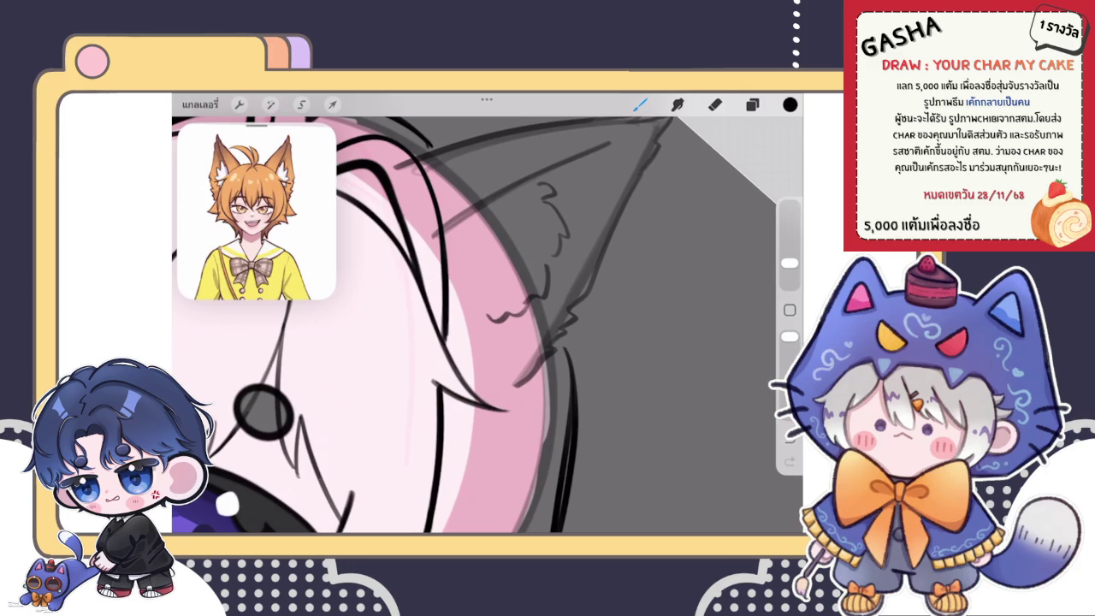
key("e")
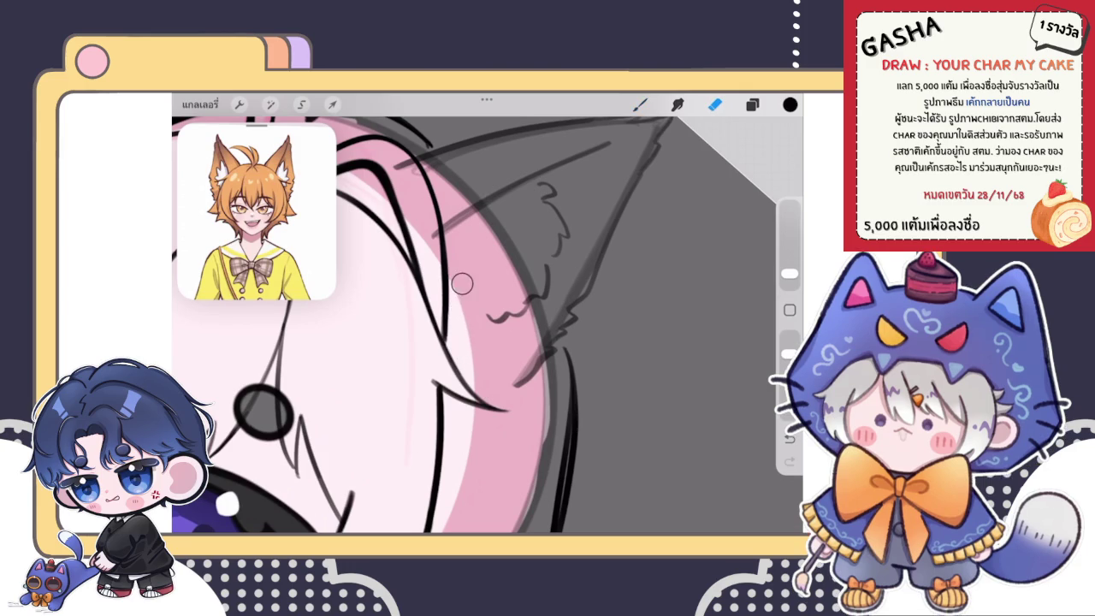
left_click(640, 104)
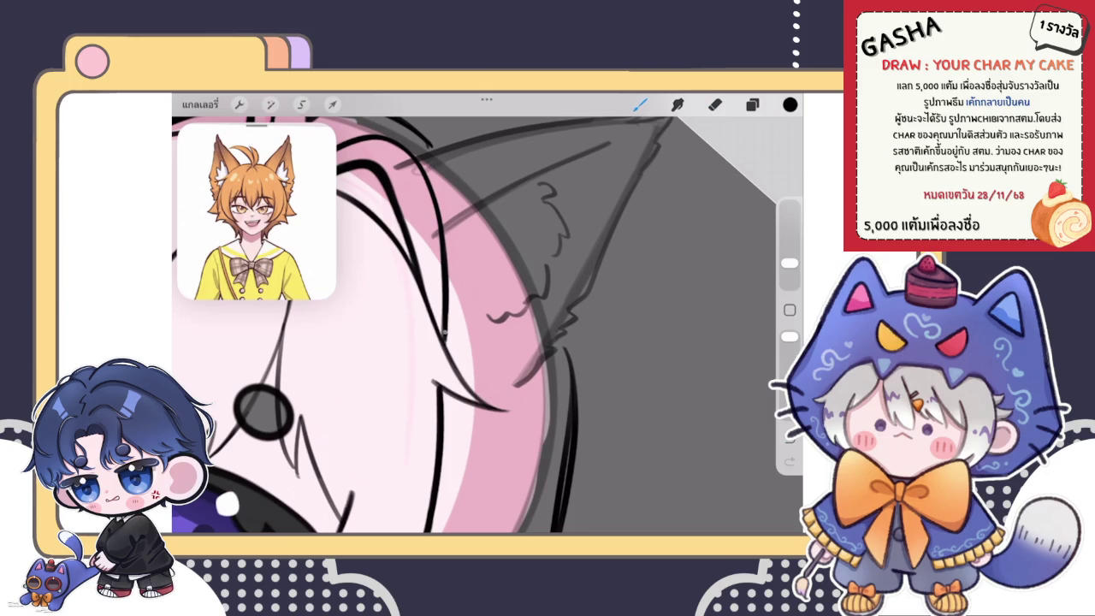
scroll(487, 325, "down", 5)
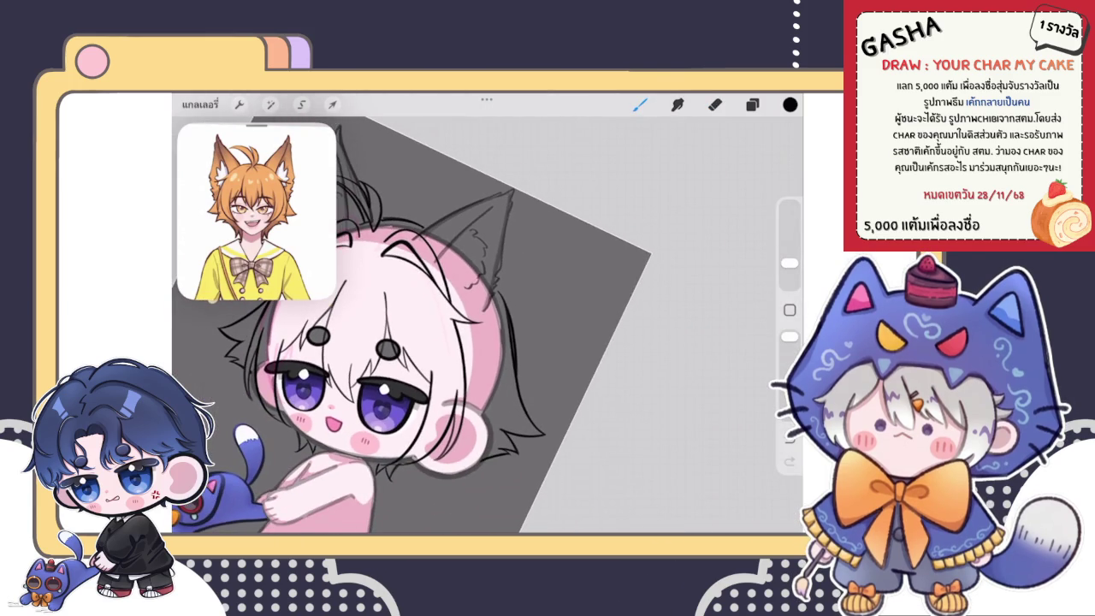
Push the lines at the right ear's base with Liquify at 37% size, then resume brushing.
scroll(471, 364, "down", 5)
scroll(470, 342, "up", 5)
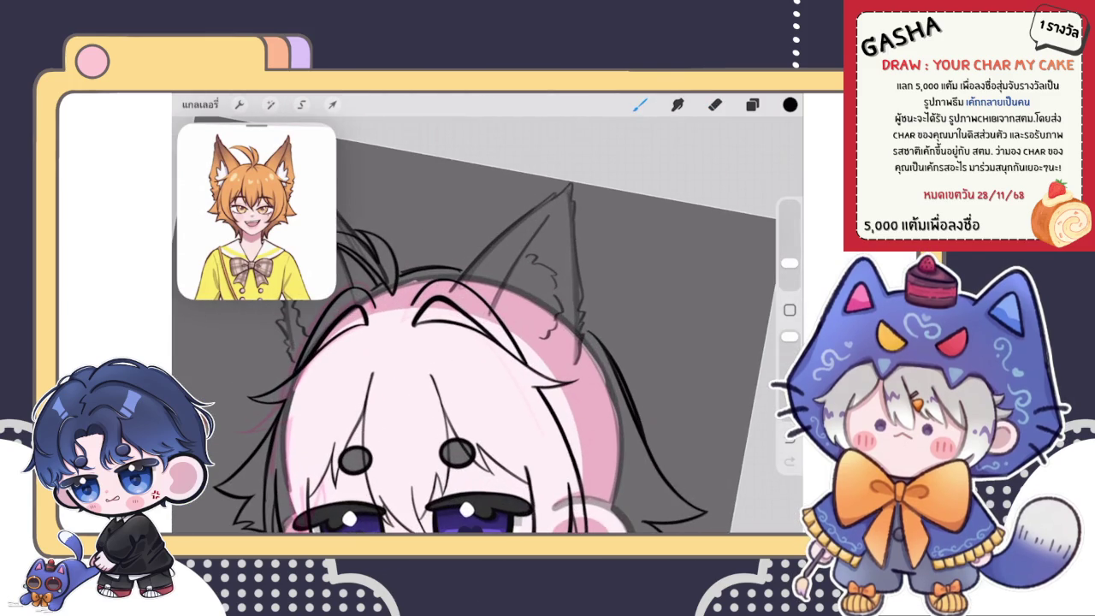
left_click(331, 105)
left_click(648, 484)
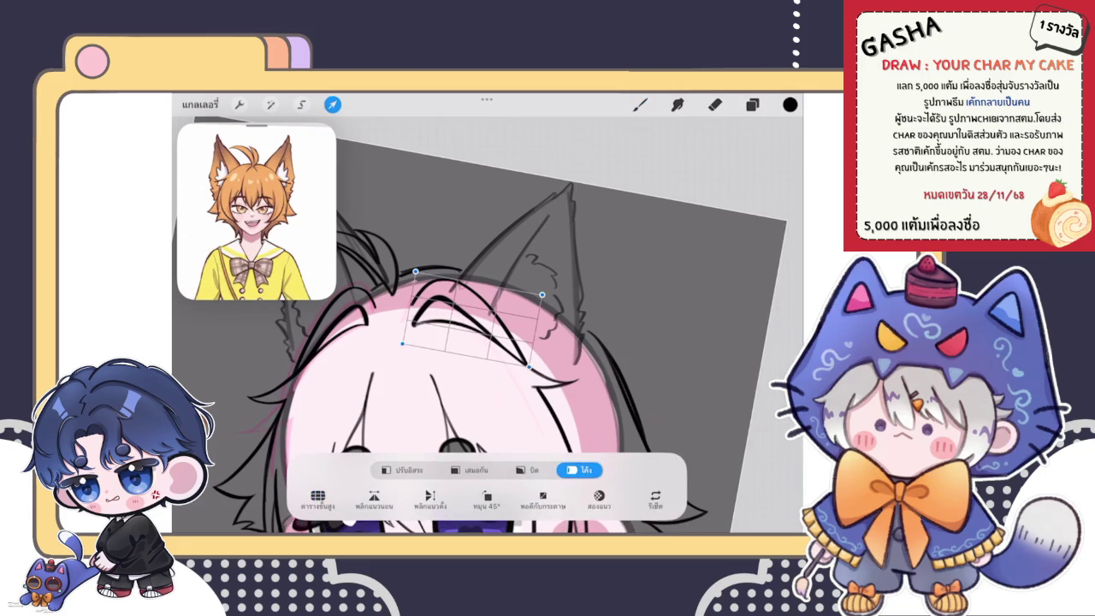
left_click(271, 105)
left_click(227, 494)
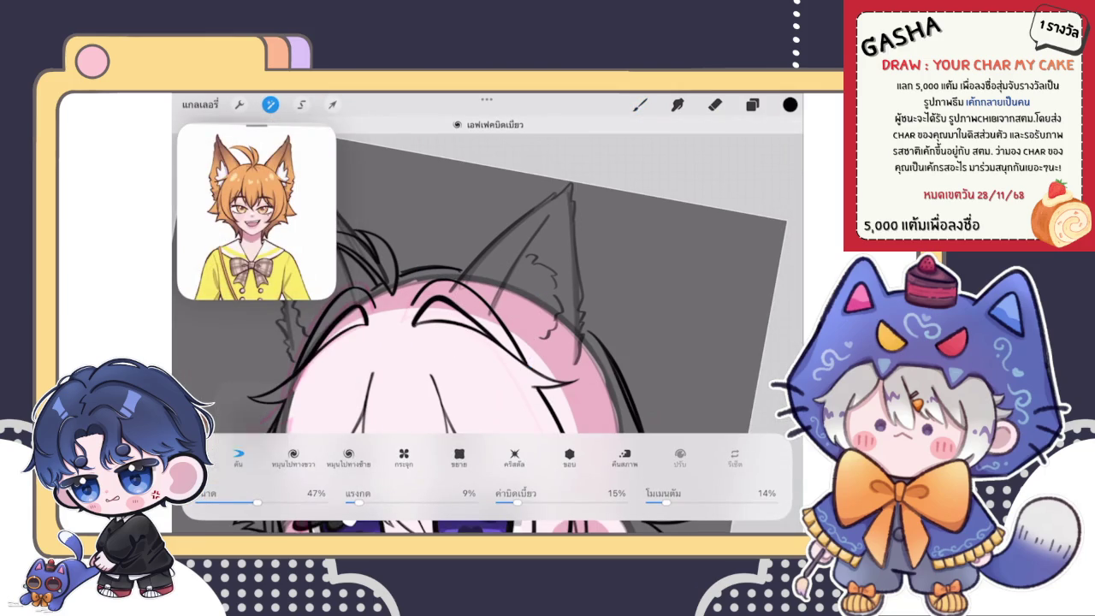
left_click_drag(257, 502, 244, 502)
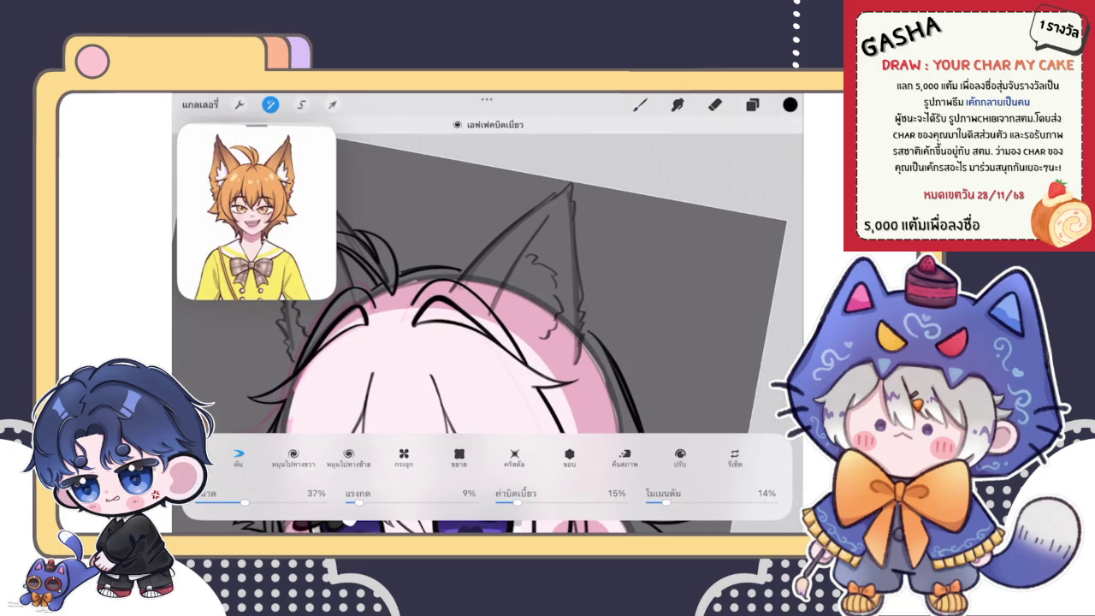
left_click_drag(523, 378, 500, 318)
left_click_drag(504, 256, 474, 296)
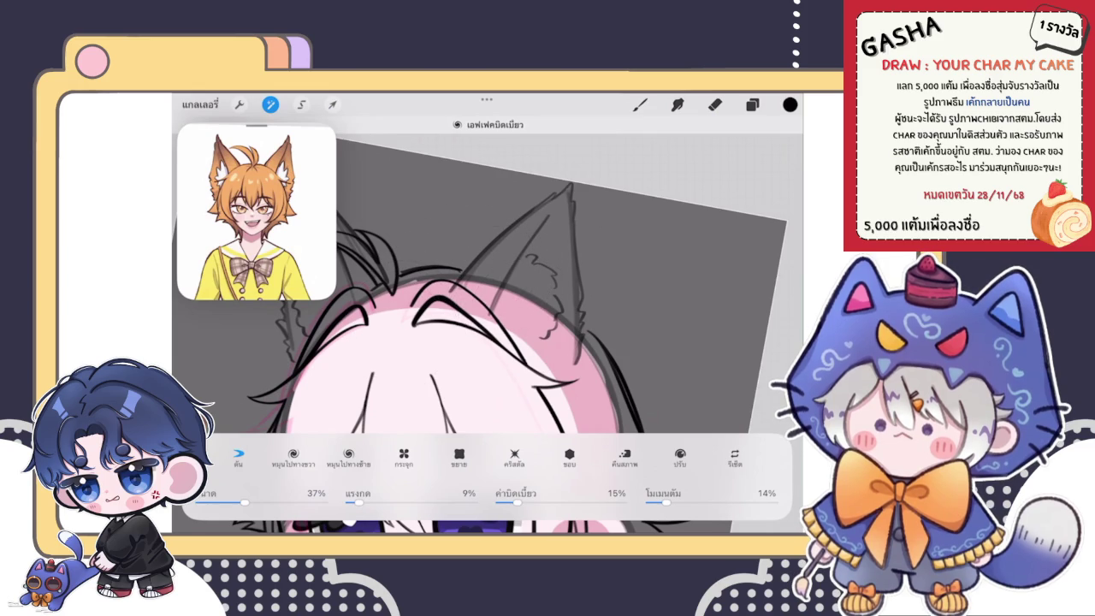
key("b")
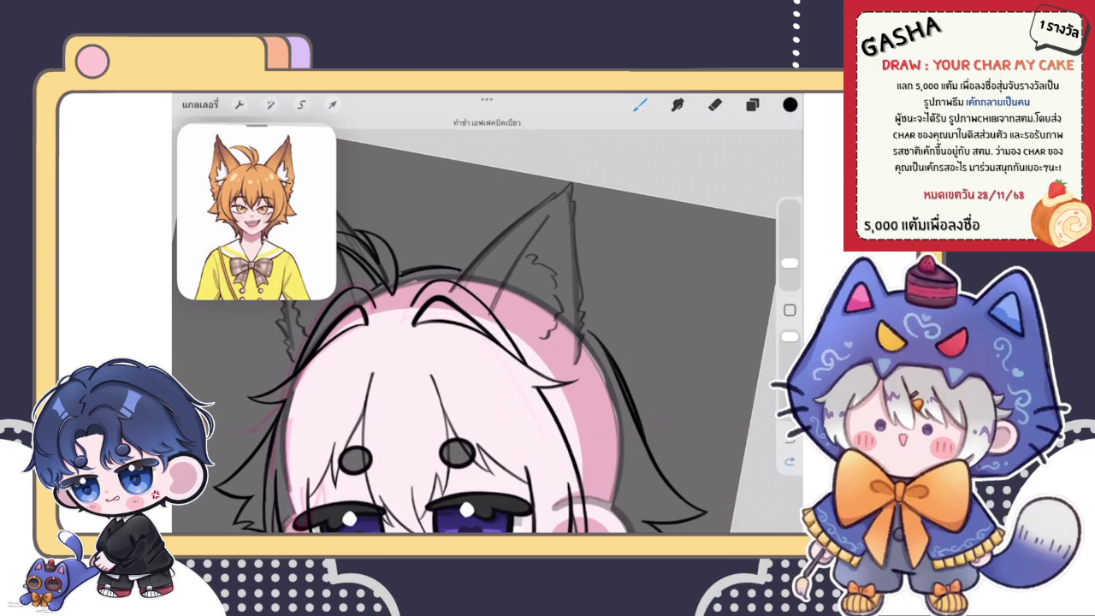
scroll(474, 336, "down", 5)
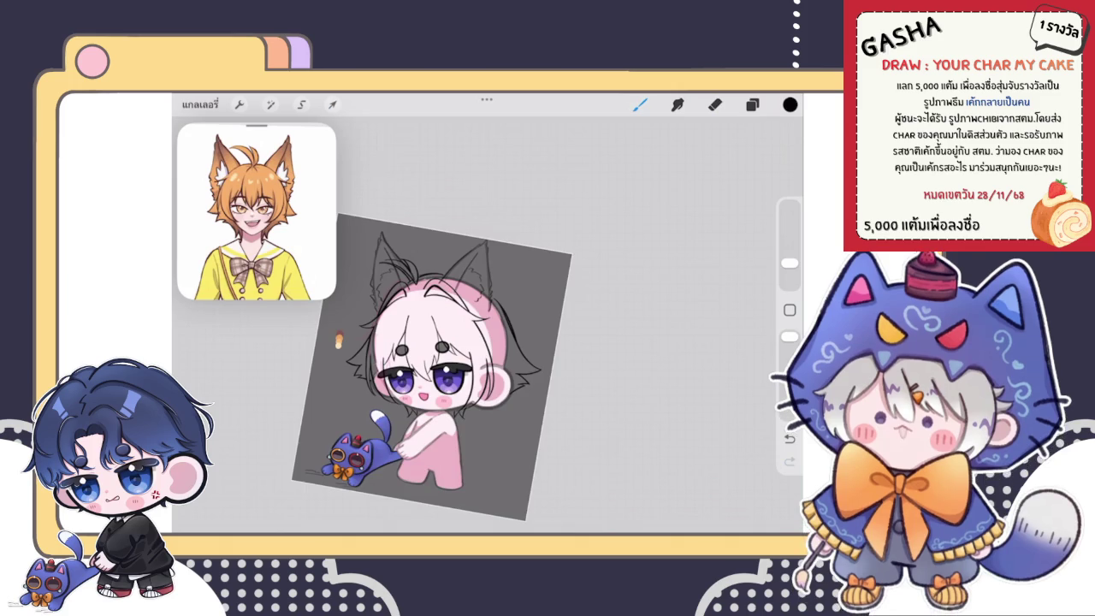
Zoom around the right cat ear to inspect it, toggling between eraser and brush.
scroll(432, 363, "down", 3)
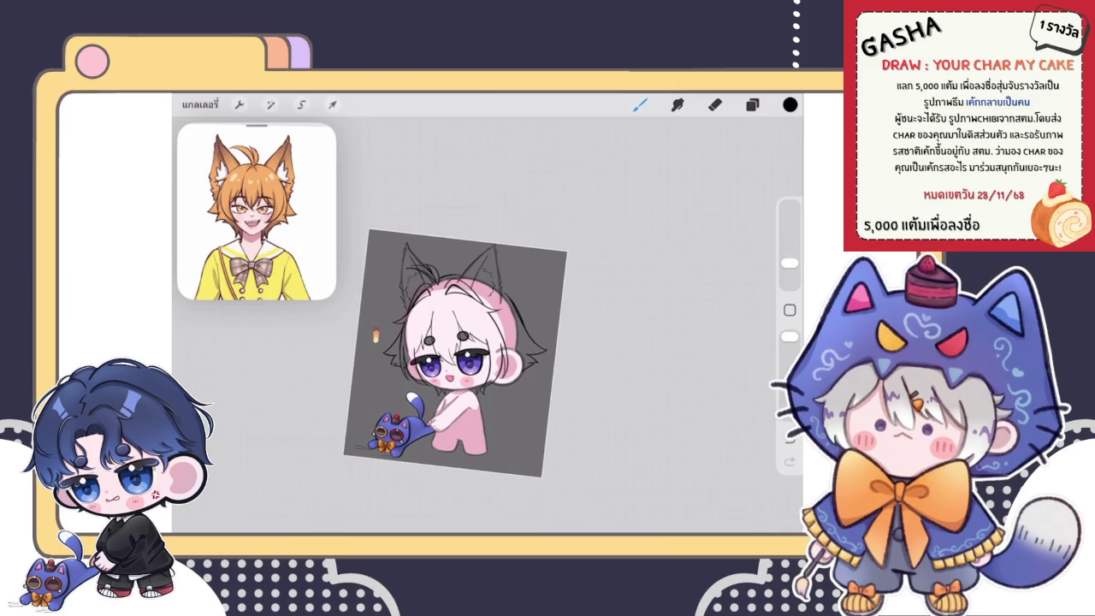
scroll(462, 290, "up", 5)
scroll(479, 274, "up", 5)
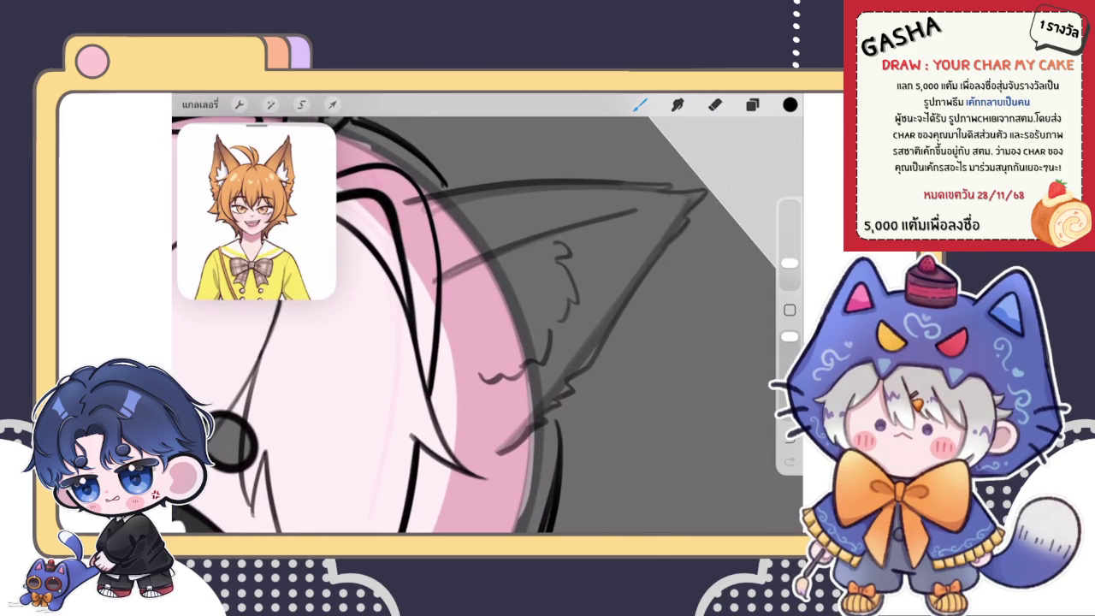
key("e")
key("b")
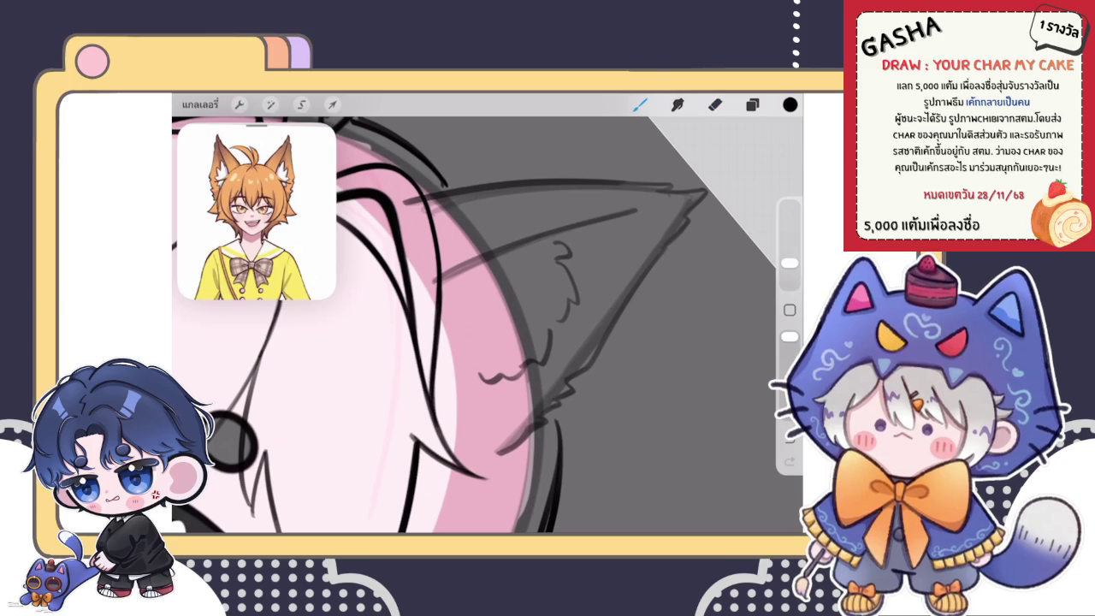
scroll(487, 312, "down", 5)
scroll(423, 342, "down", 2)
scroll(423, 342, "down", 2)
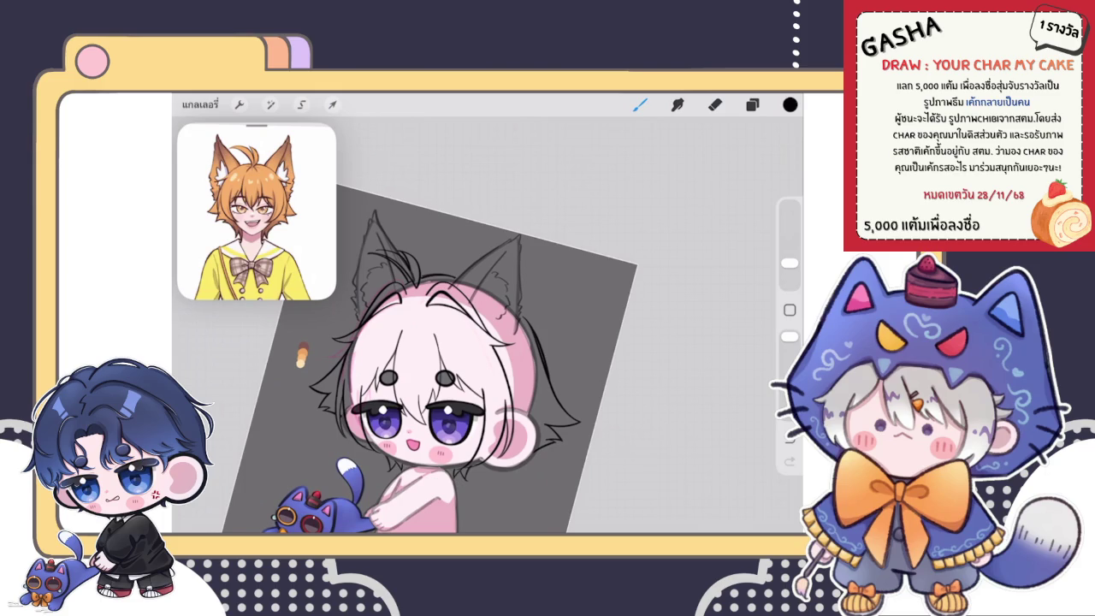
scroll(479, 351, "down", 3)
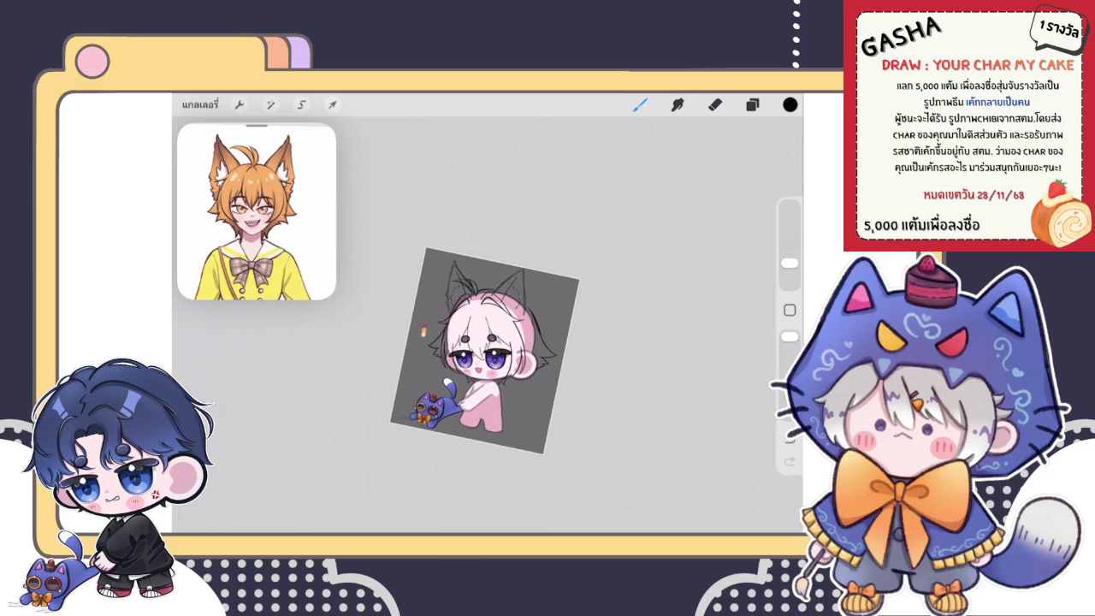
Erase the stray vertical line beside the cat ear.
scroll(479, 350, "up", 5)
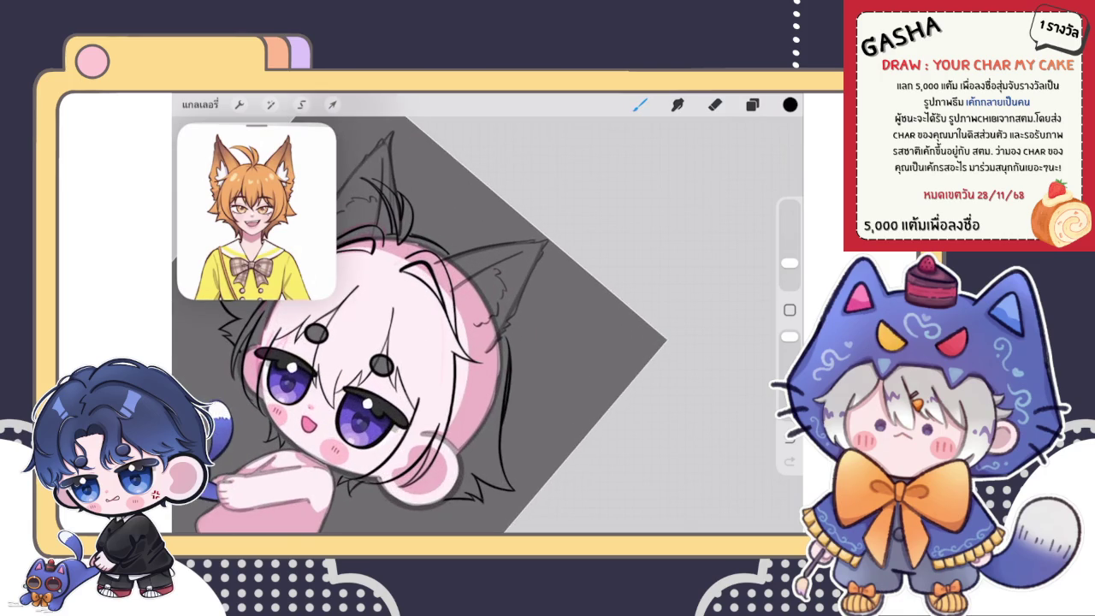
scroll(479, 350, "up", 3)
scroll(479, 351, "up", 2)
key("e")
left_click_drag(466, 369, 466, 275)
scroll(479, 325, "down", 3)
scroll(479, 325, "up", 3)
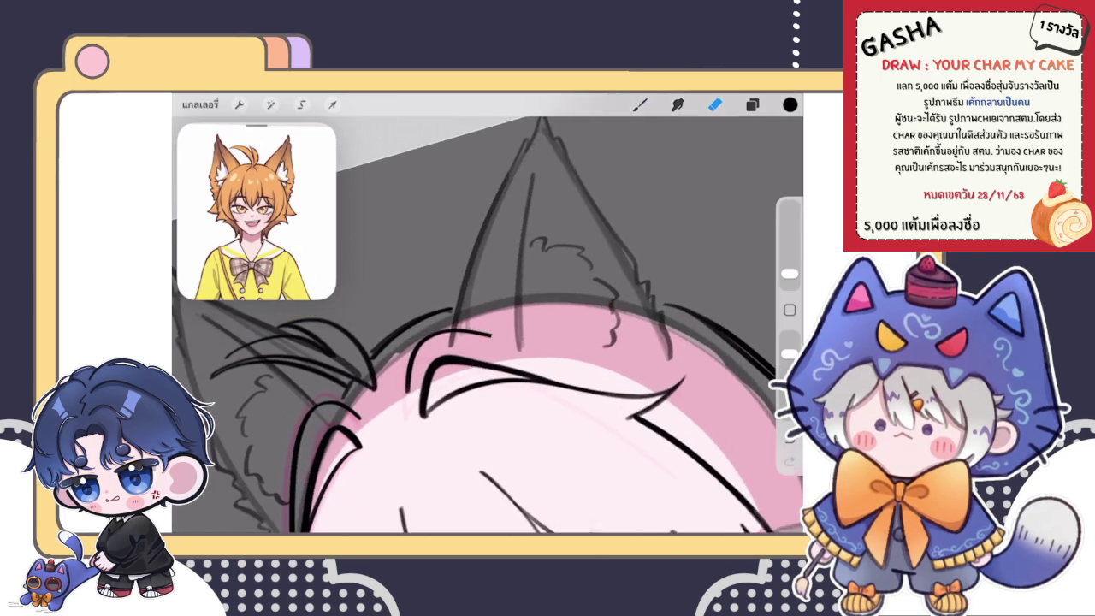
Move the forehead hair stroke below the ear slightly down and to the right.
key("v")
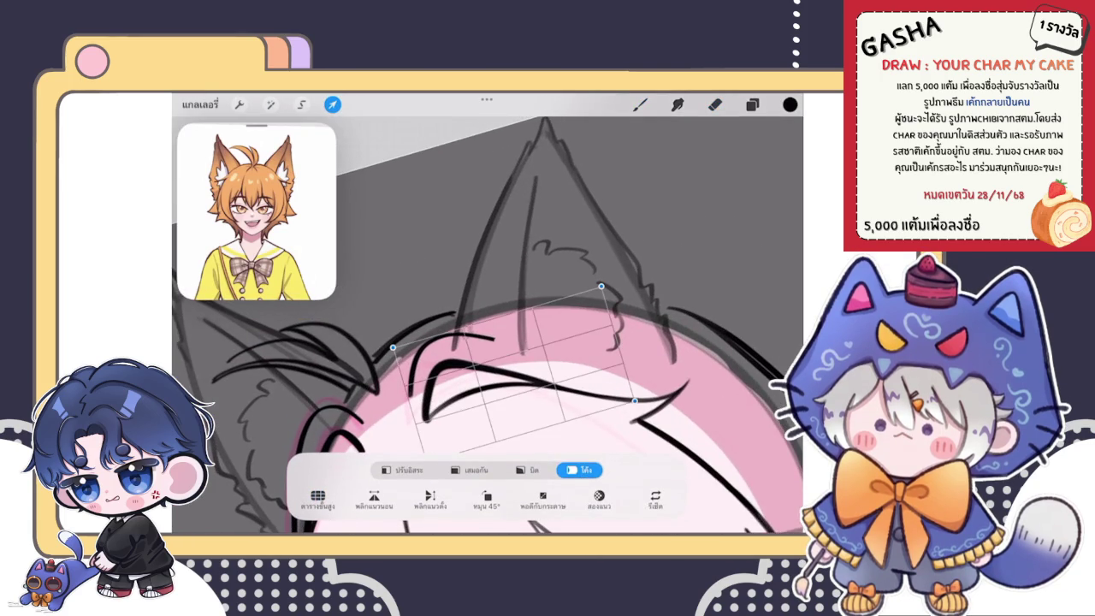
key("e")
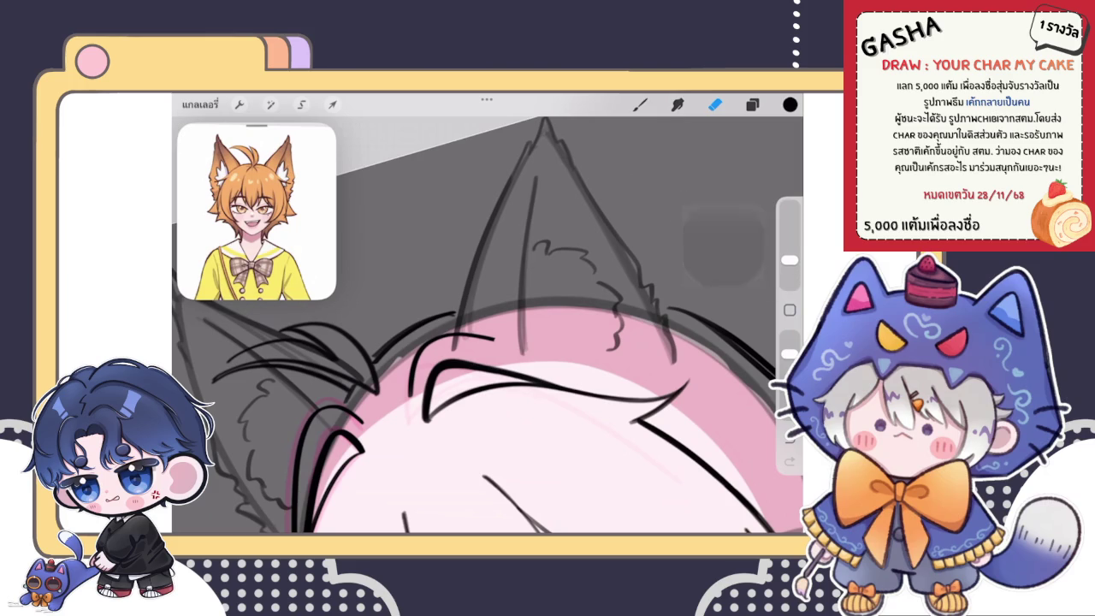
key("v")
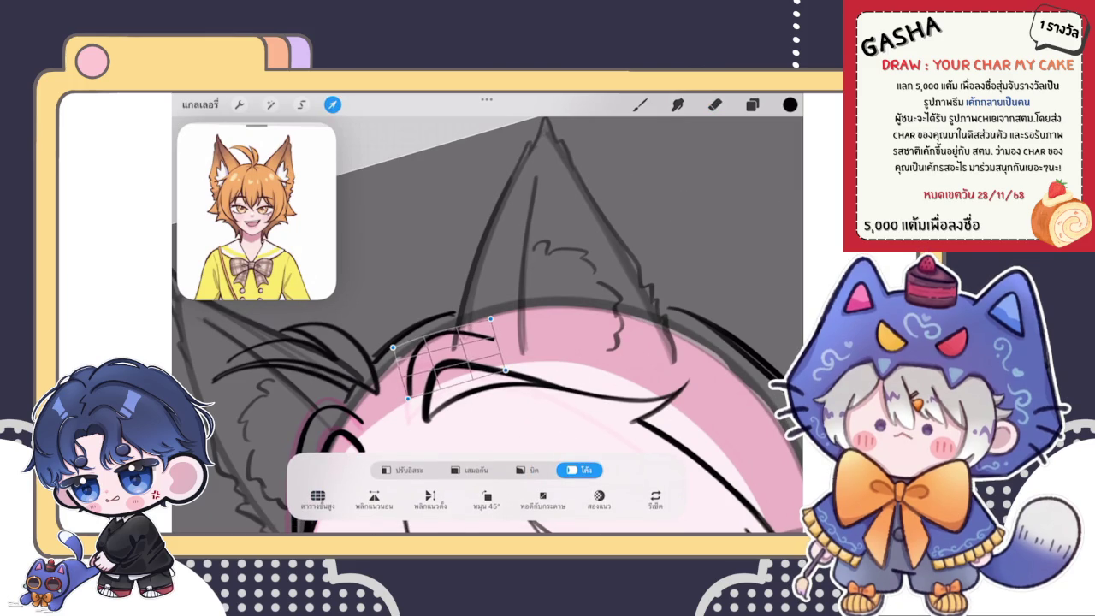
left_click_drag(449, 360, 462, 375)
key("b")
scroll(488, 313, "right", 5)
scroll(487, 313, "down", 5)
scroll(488, 313, "down", 3)
scroll(487, 342, "down", 2)
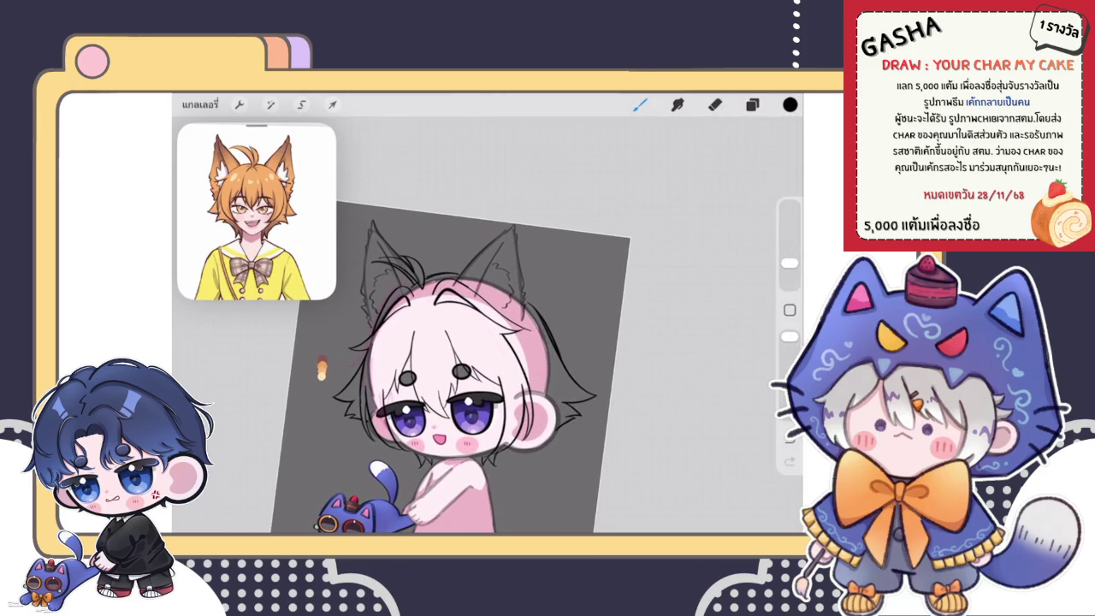
Undo the last stroke and redraw a long black strand line over the forehead.
scroll(488, 313, "up", 5)
scroll(488, 313, "up", 2)
scroll(487, 313, "up", 3)
scroll(487, 313, "up", 3)
key("ctrl+z")
left_click_drag(318, 476, 532, 241)
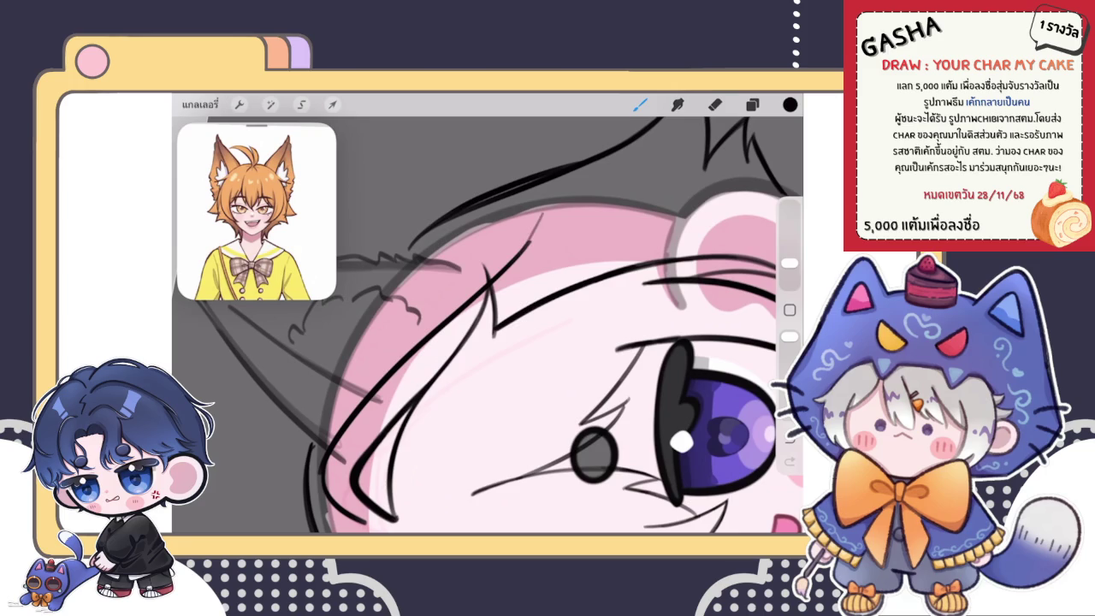
Undo two hair-edge strokes and draw a long vertical strand line on the pink hair.
scroll(487, 313, "down", 3)
scroll(487, 313, "down", 3)
scroll(411, 350, "up", 3)
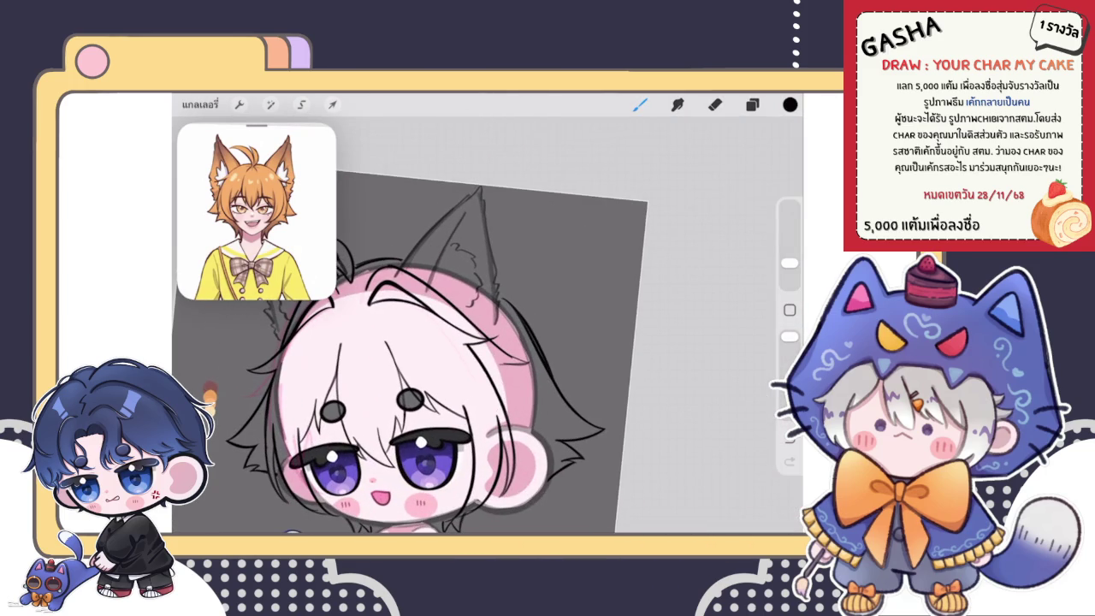
scroll(488, 313, "up", 5)
key("ctrl+z")
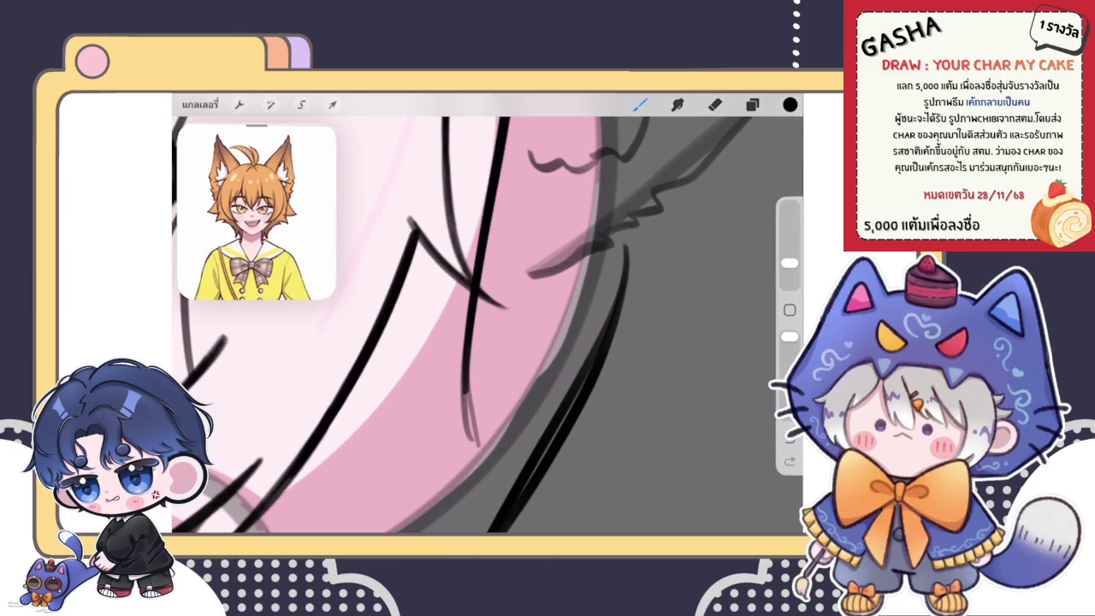
key("ctrl+z")
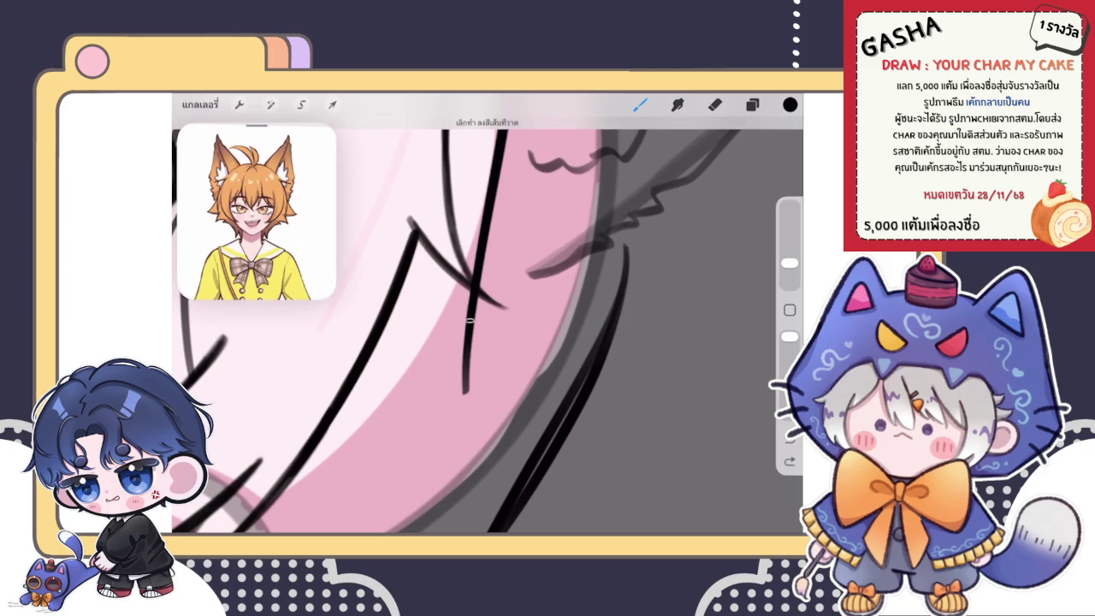
left_click_drag(469, 303, 471, 447)
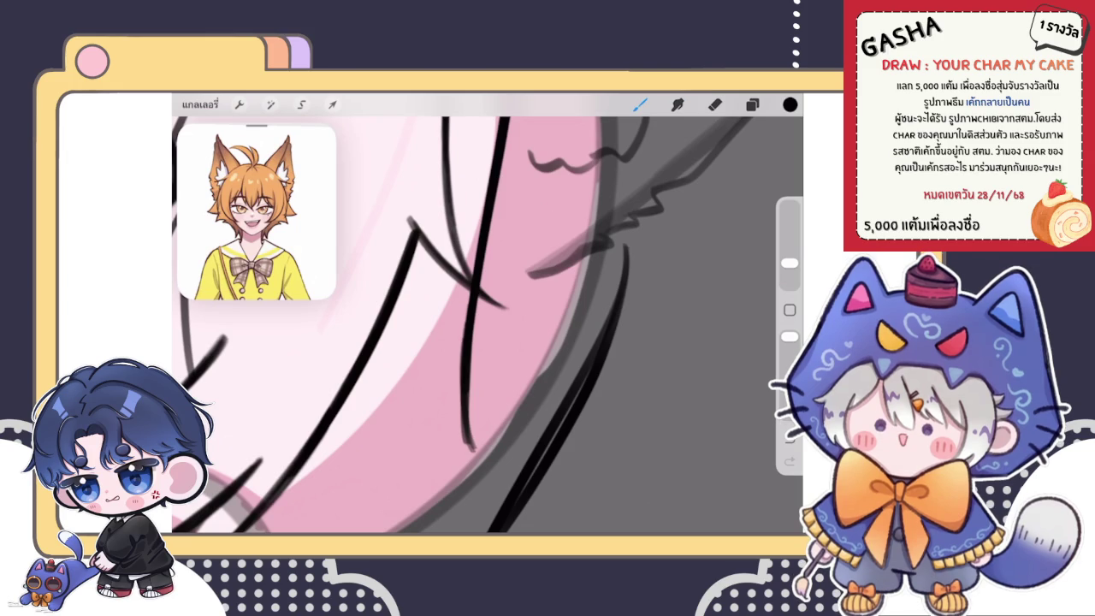
Shrink the eraser with the size slider and clean up sketch lines on the cat ear.
left_click(715, 104)
left_click_drag(789, 259, 789, 271)
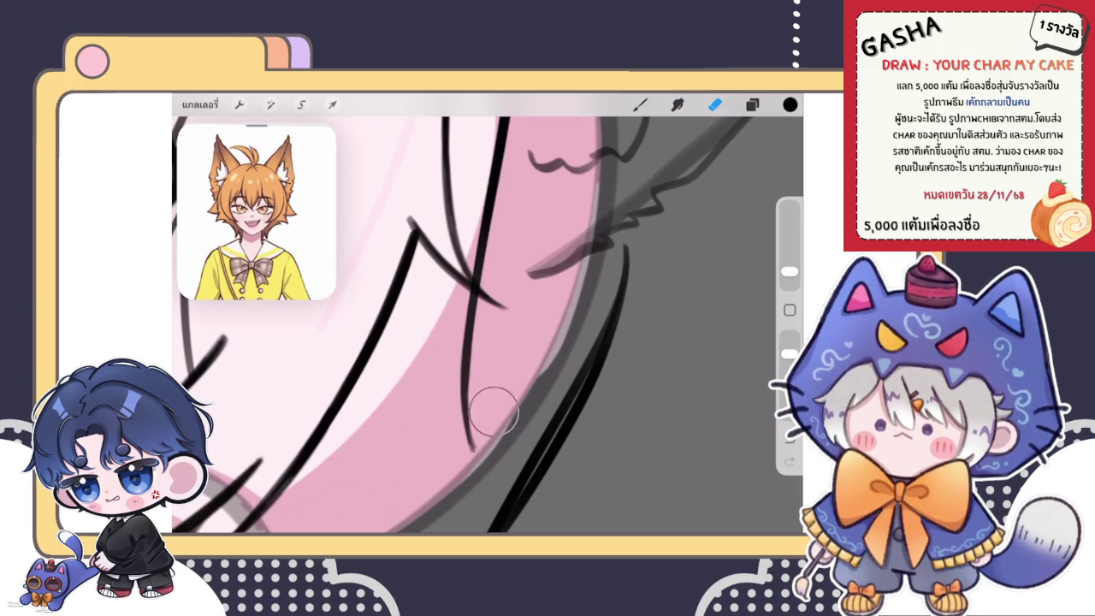
key("b")
scroll(488, 312, "down", 5)
scroll(427, 325, "down", 2)
scroll(488, 256, "up", 5)
scroll(513, 256, "up", 3)
scroll(487, 317, "up", 2)
key("e")
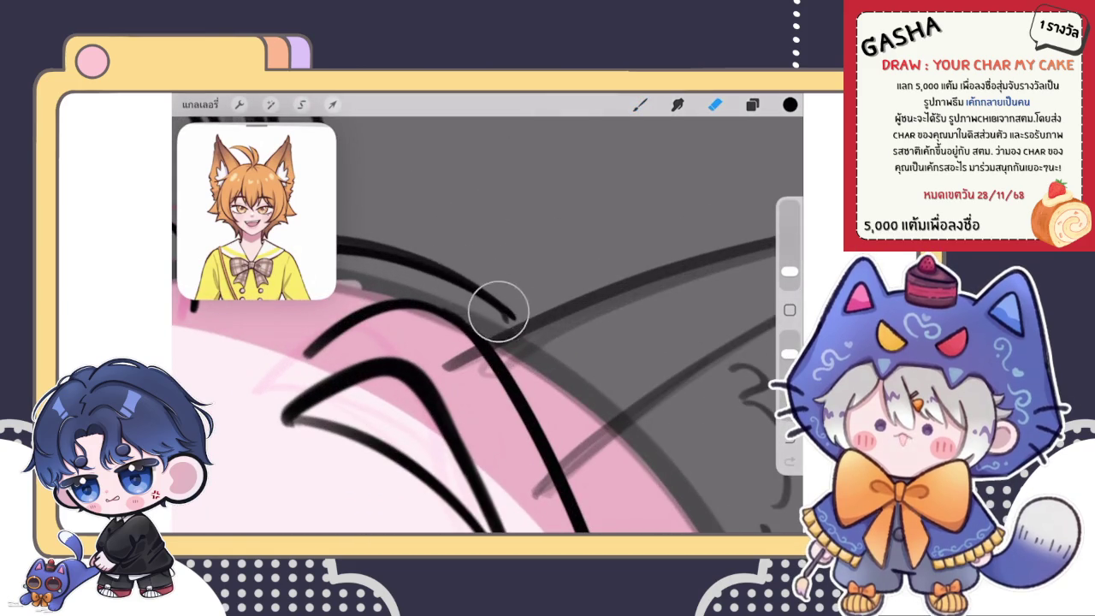
left_click_drag(478, 289, 427, 257)
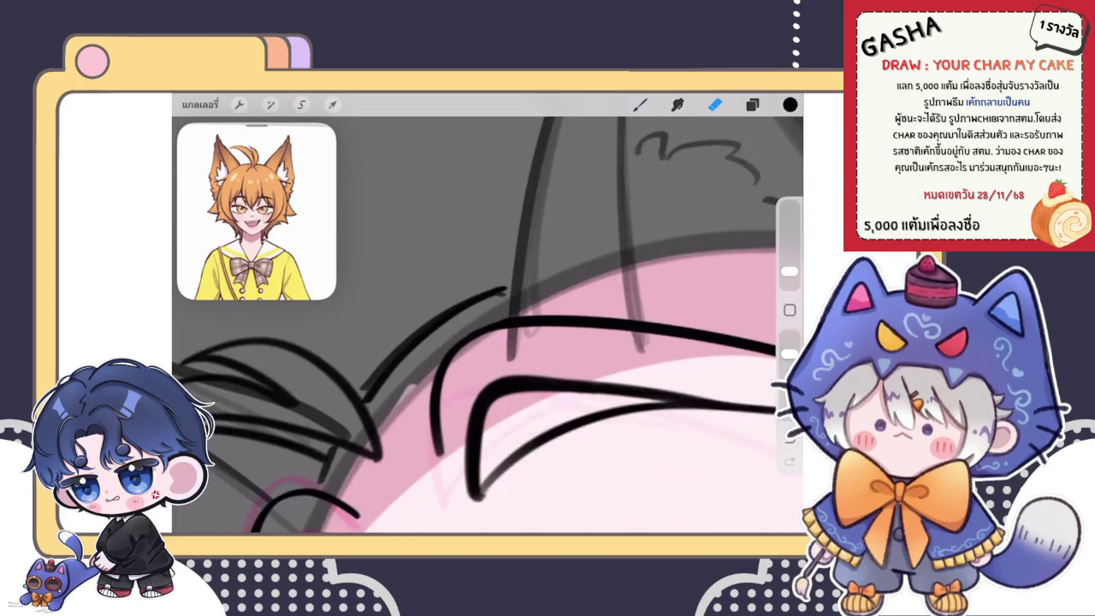
key("b")
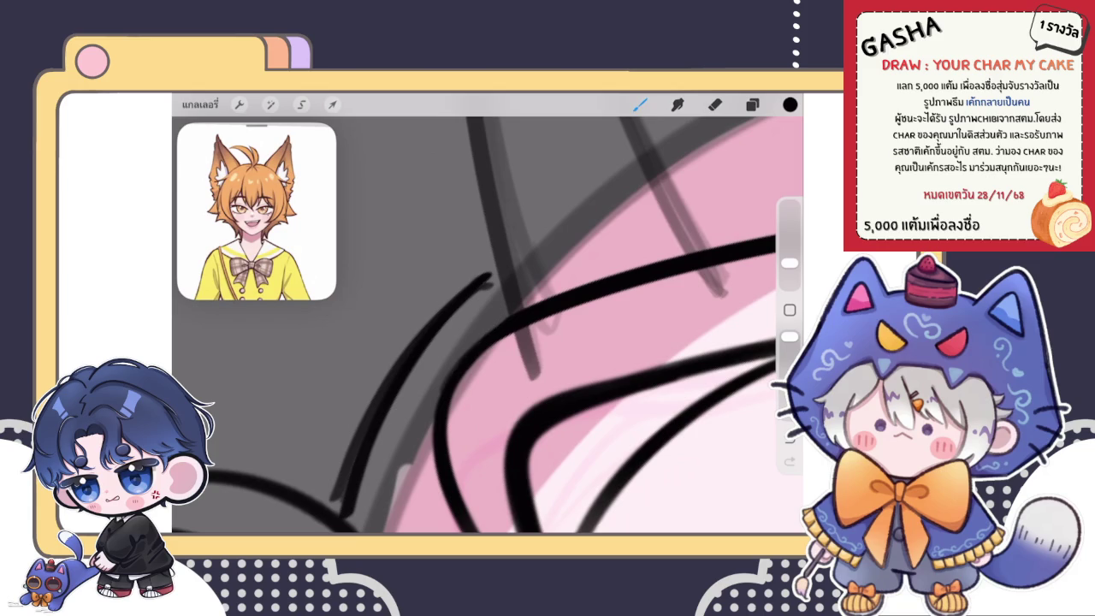
Pan to the hair beneath the right cat ear and start a warp transform on it.
scroll(495, 333, "down", 3)
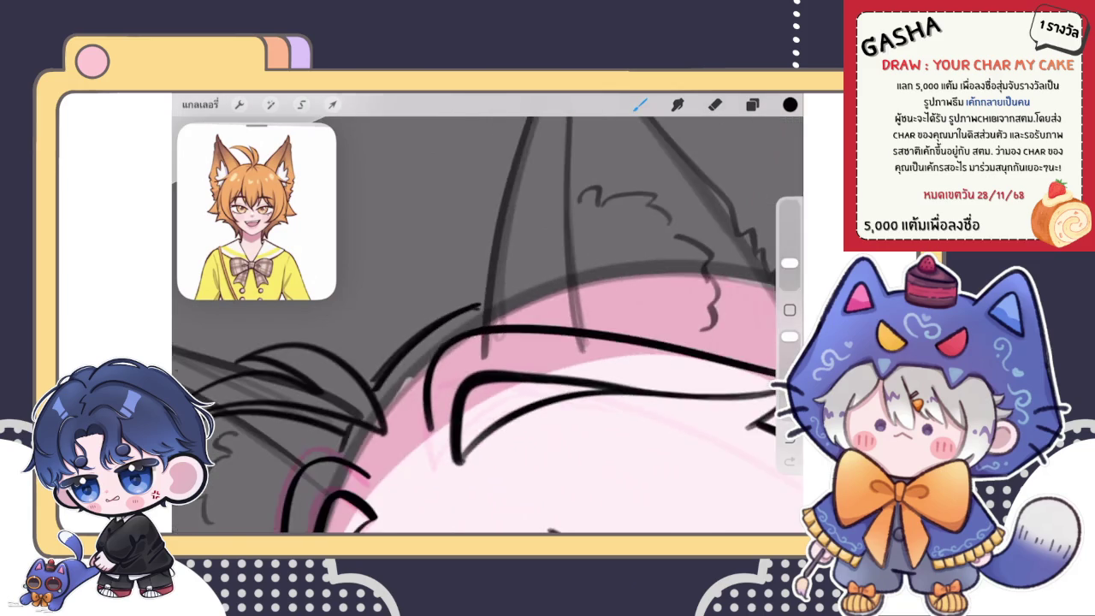
scroll(494, 333, "down", 3)
scroll(494, 334, "down", 2)
scroll(479, 376, "right", 2)
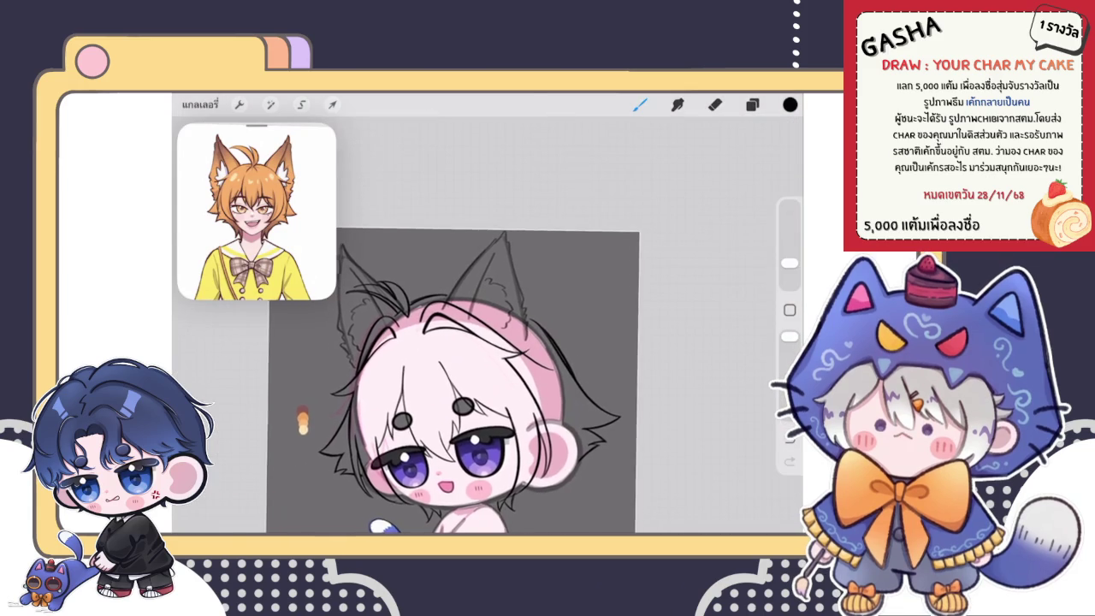
scroll(462, 376, "right", 2)
left_click(331, 104)
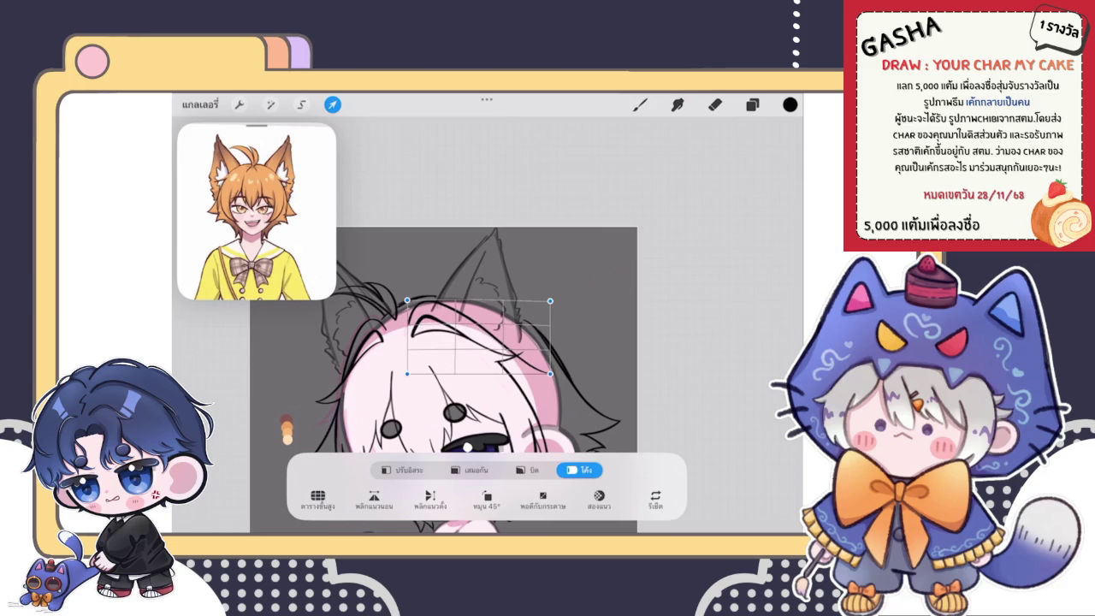
Bend the hair under the ear slightly upward with the warp and apply it.
left_click_drag(550, 374, 554, 363)
left_click(639, 103)
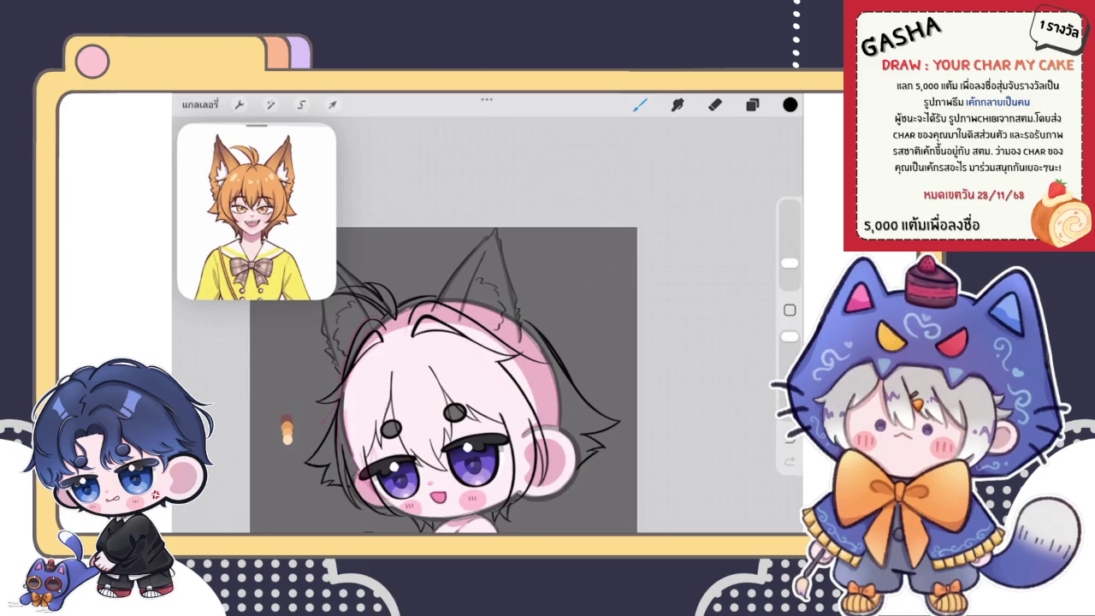
scroll(445, 376, "up", 10)
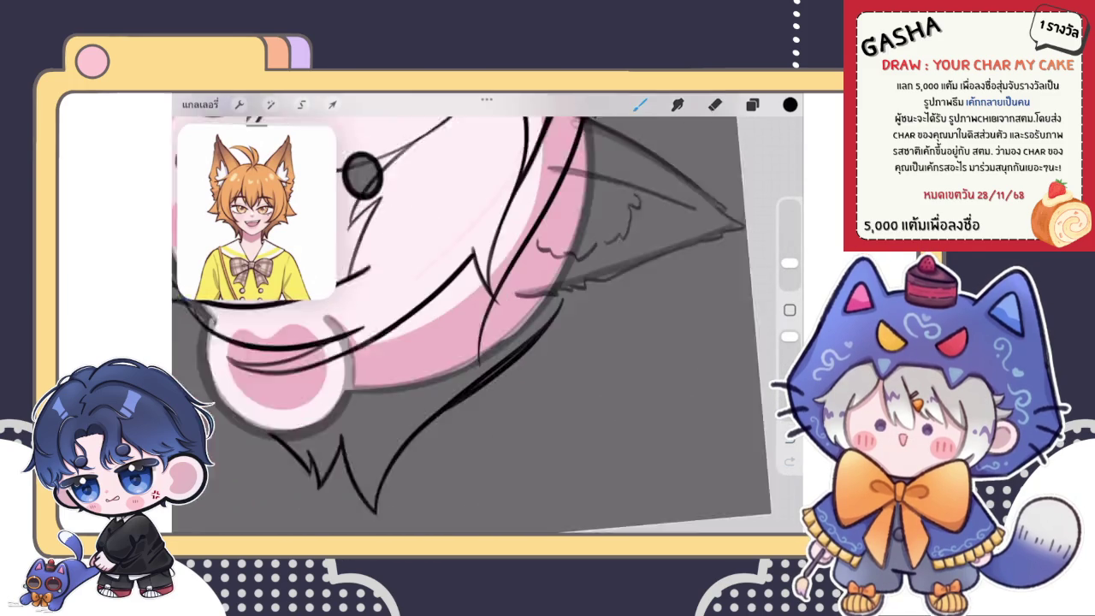
Draw several thin strand lines along the right cat ear's edge.
left_click_drag(460, 318, 464, 402)
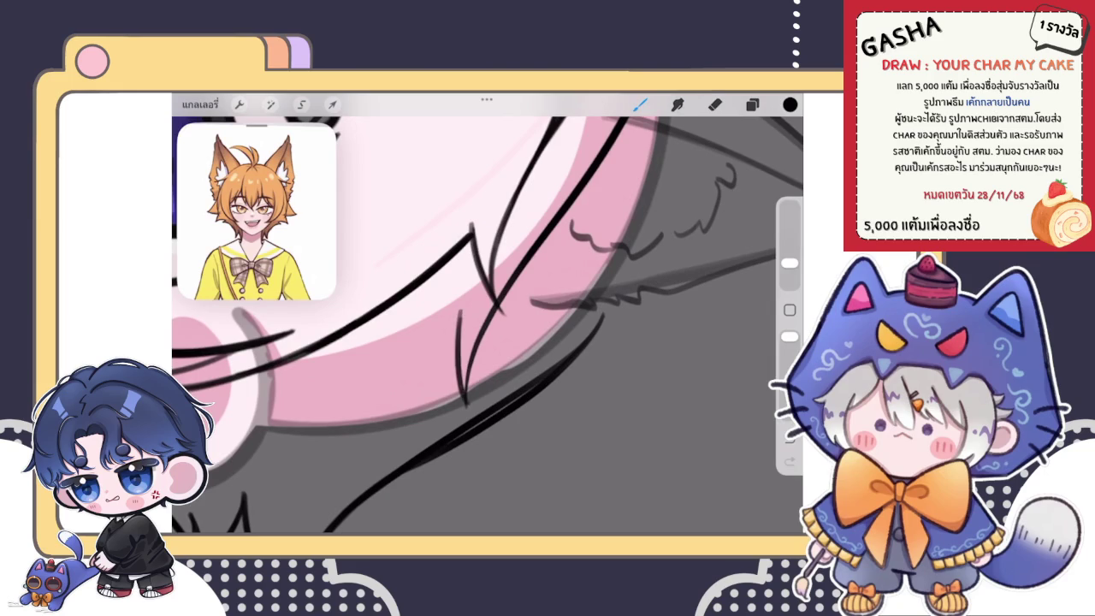
left_click_drag(479, 342, 496, 333)
left_click_drag(455, 304, 471, 428)
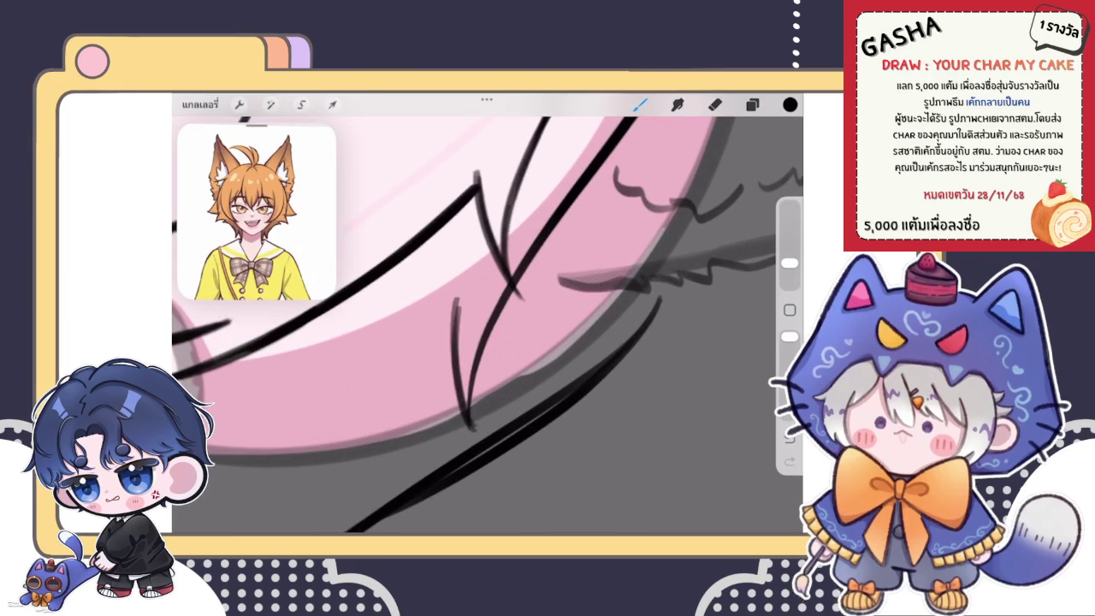
left_click_drag(446, 311, 469, 425)
left_click_drag(479, 342, 531, 274)
mouse_move(479, 342)
left_mouse_down()
mouse_move(513, 308)
mouse_move(444, 308)
mouse_move(513, 342)
left_mouse_up()
Redraw a thin curved strand line across the hair, undoing failed attempts.
key("ctrl+z")
left_click_drag(450, 387, 580, 300)
key("ctrl+z")
left_click_drag(457, 386, 580, 300)
key("ctrl+z")
mouse_move(457, 387)
left_mouse_down()
mouse_move(580, 300)
mouse_move(486, 387)
left_mouse_up()
key("ctrl+z")
key("ctrl+z")
left_click_drag(580, 295, 481, 392)
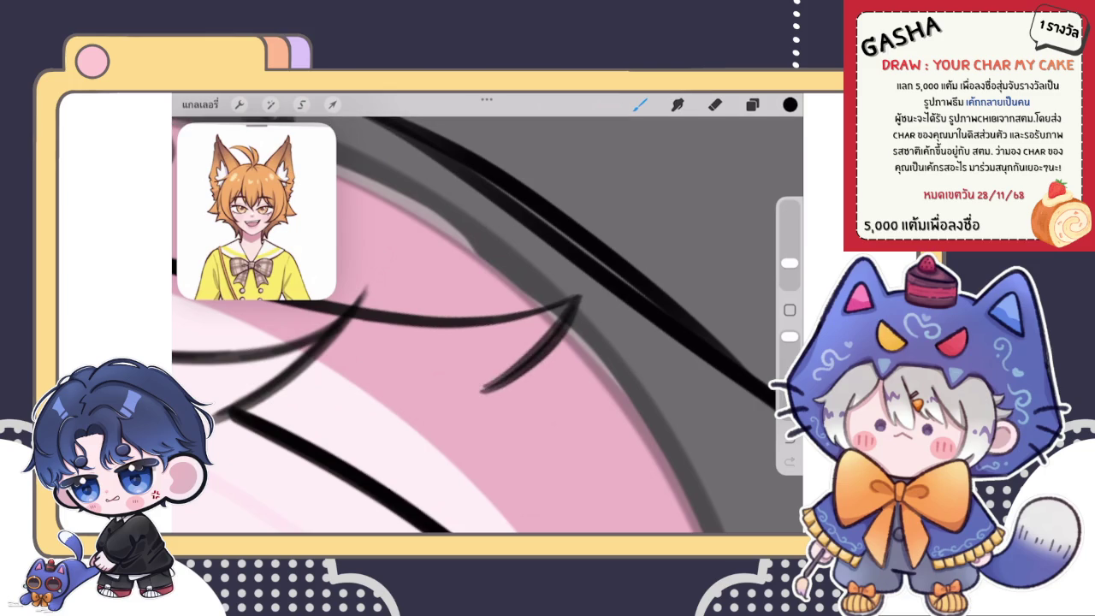
Add a thin line down the cheek edge and a hair strand beside the eye.
scroll(488, 325, "down", 3)
scroll(488, 325, "down", 3)
scroll(488, 325, "up", 5)
scroll(487, 325, "up", 3)
scroll(487, 325, "up", 3)
key("ctrl+z")
left_click_drag(443, 273, 420, 419)
scroll(487, 325, "down", 3)
scroll(487, 326, "up", 3)
scroll(487, 325, "up", 2)
left_click_drag(499, 268, 521, 402)
scroll(487, 325, "down", 5)
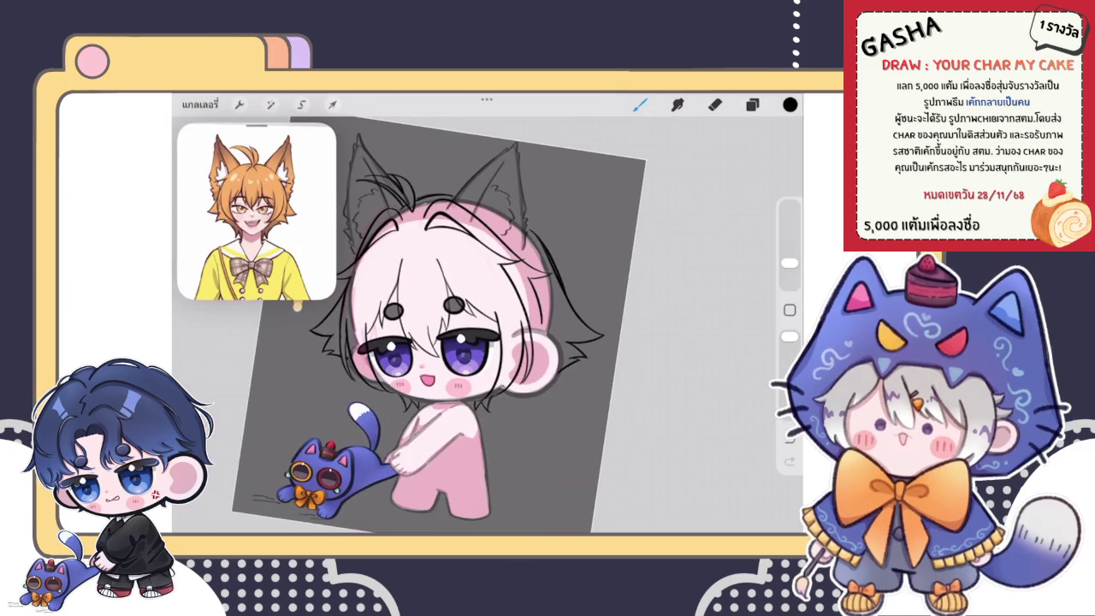
scroll(454, 333, "down", 1)
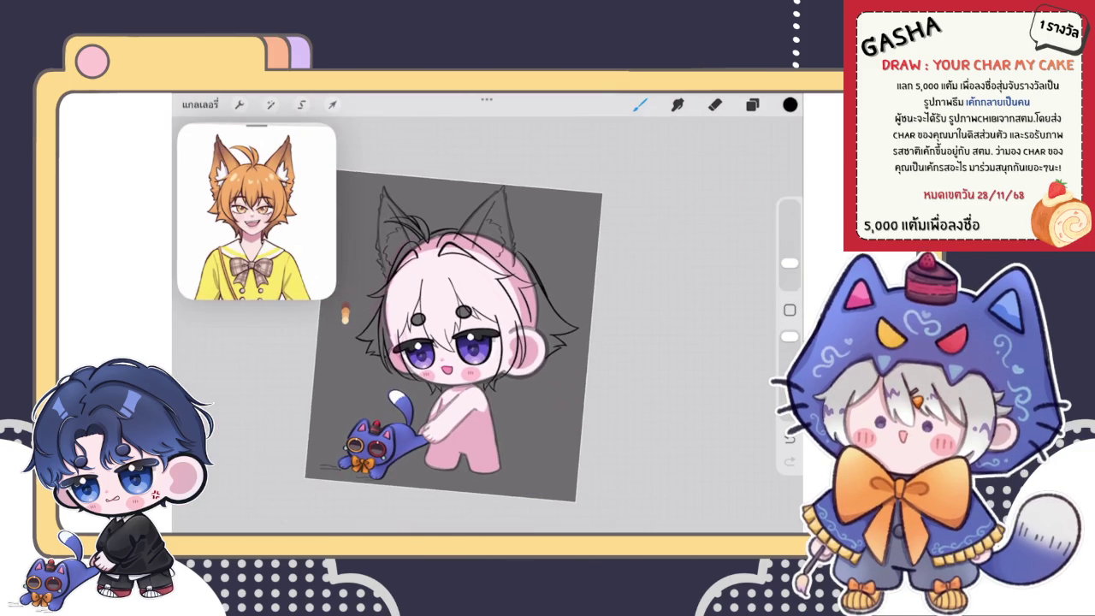
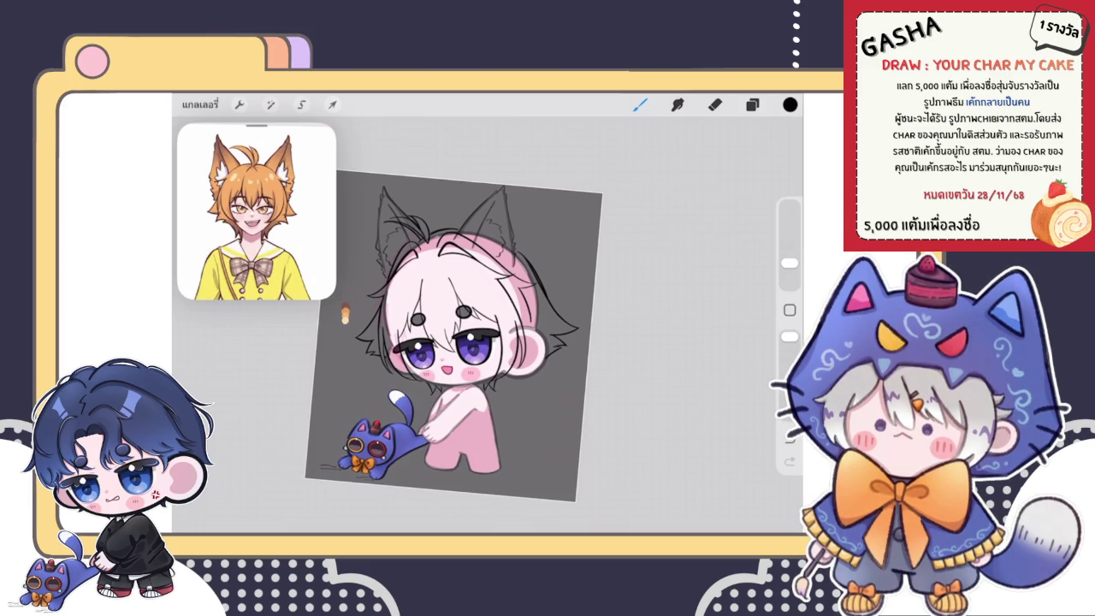
Rotate the canvas upright and extend the black hair strand lower beside the right cheek.
left_click_drag(453, 333, 449, 338)
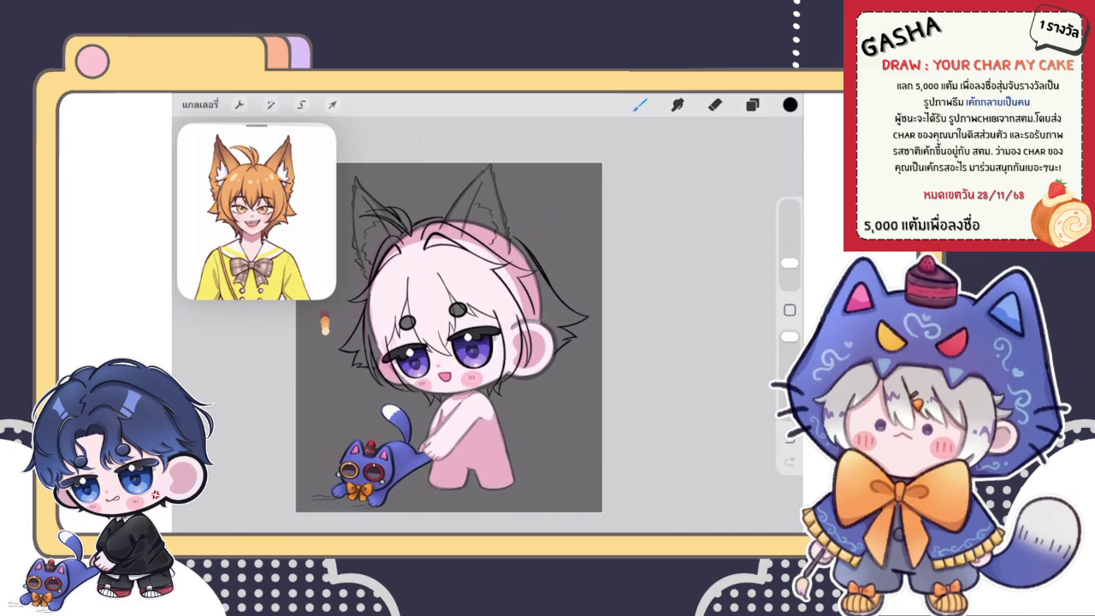
scroll(513, 308, "up", 5)
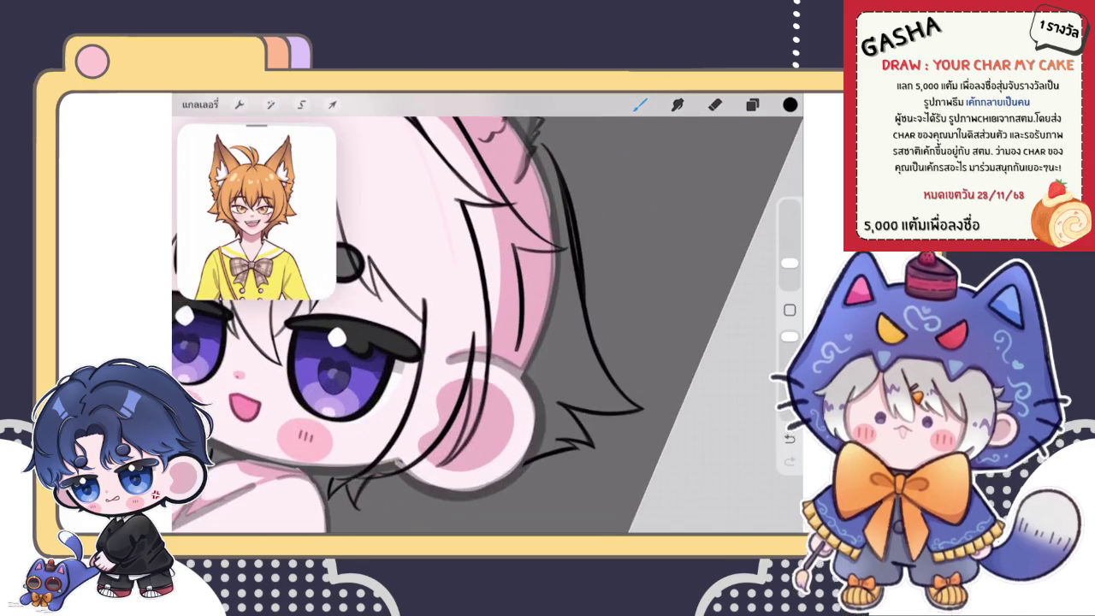
scroll(513, 308, "up", 3)
scroll(487, 325, "down", 5)
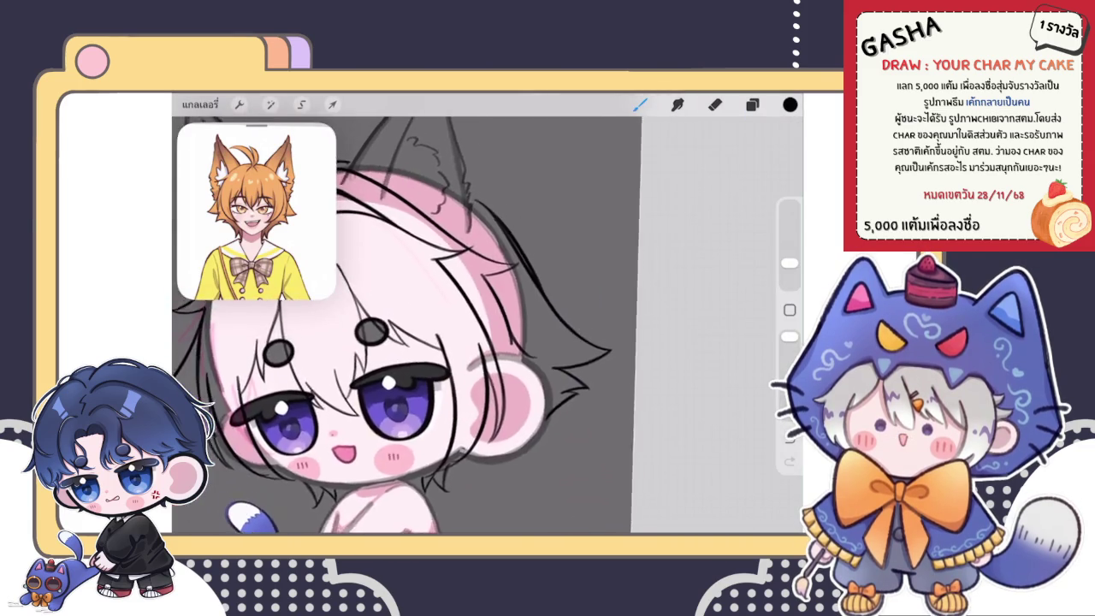
scroll(487, 325, "down", 3)
scroll(513, 342, "up", 5)
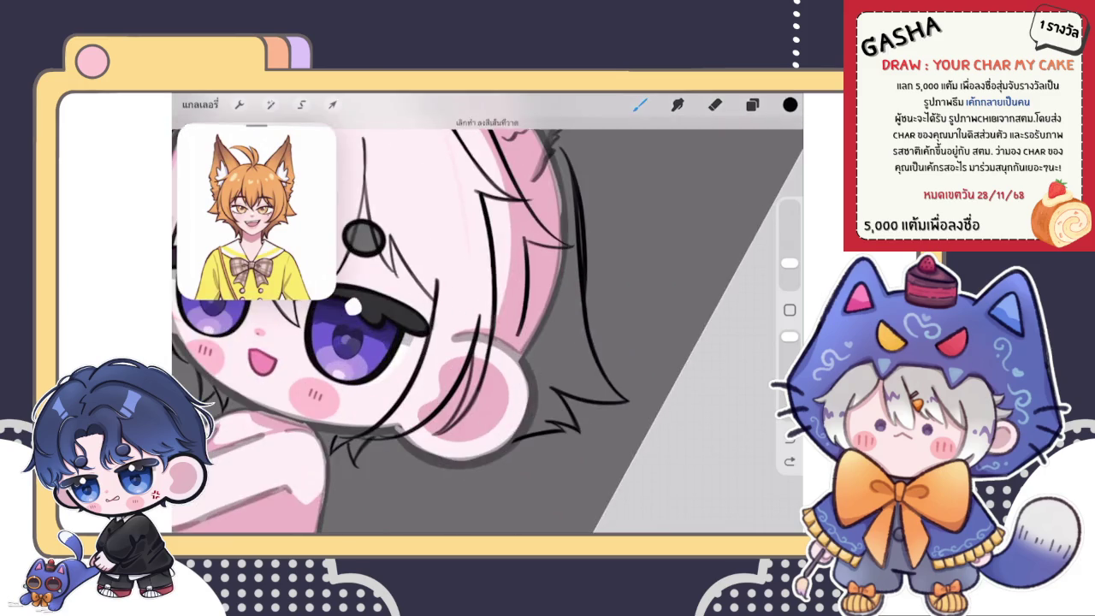
scroll(513, 342, "up", 3)
left_click_drag(512, 345, 492, 390)
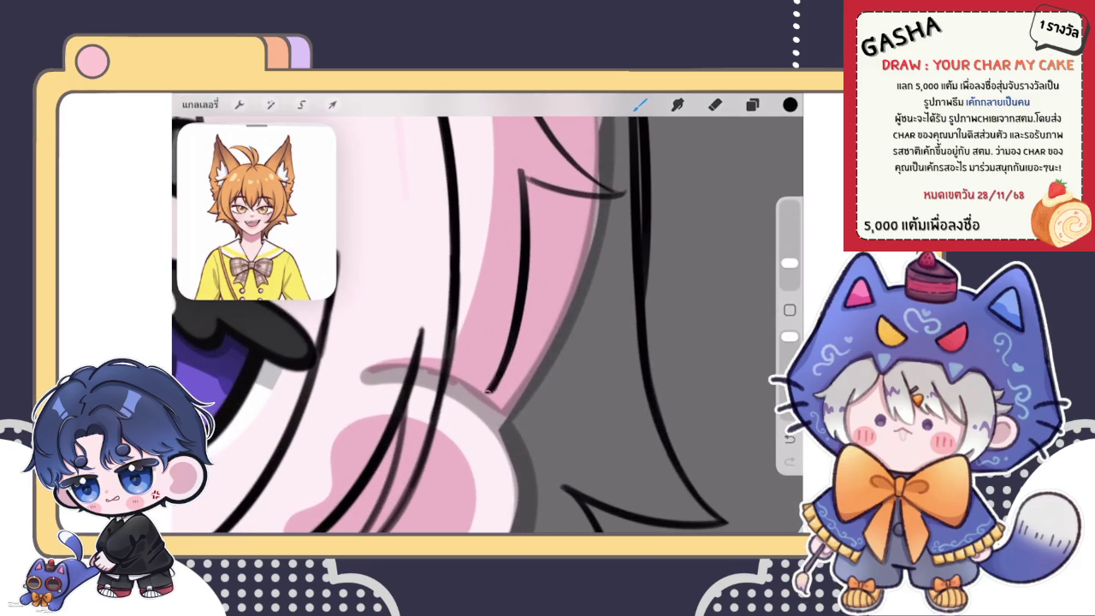
scroll(487, 342, "down", 1)
scroll(488, 325, "down", 5)
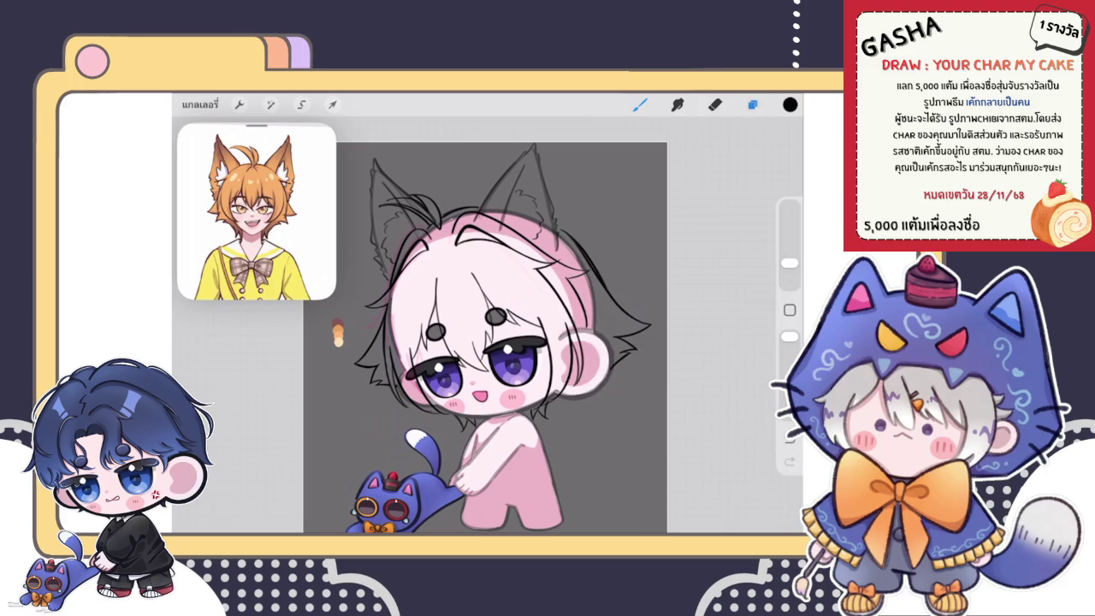
Bring up the eye layer's opacity and blend settings in the Layers panel.
left_click(752, 104)
scroll(666, 333, "down", 5)
scroll(667, 334, "down", 2)
left_click(727, 283)
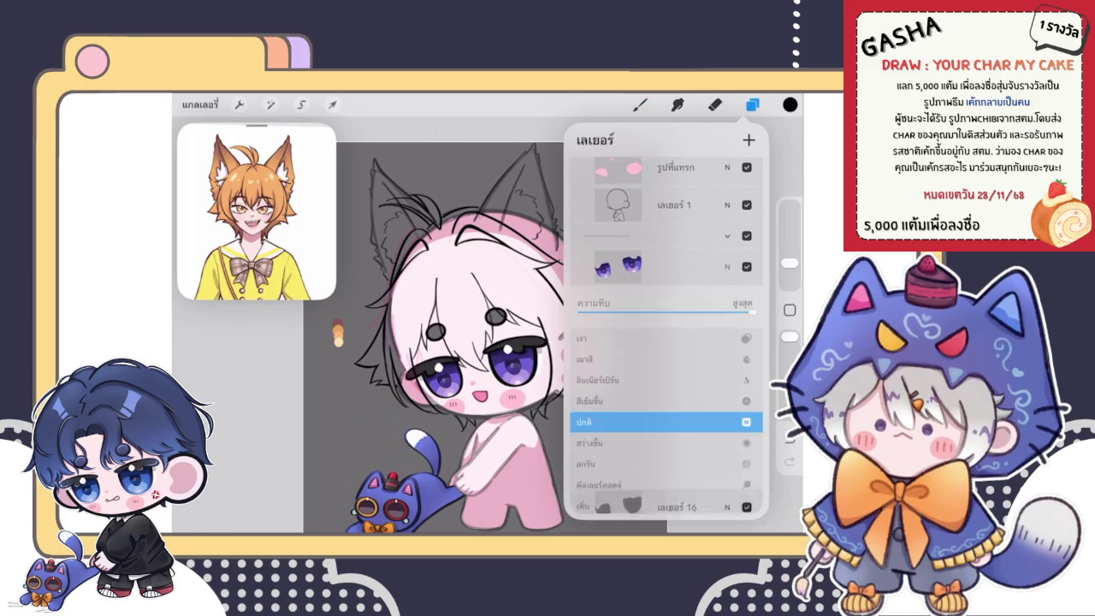
Fade the purple eye layer to 25% opacity.
left_click_drag(708, 304, 626, 304)
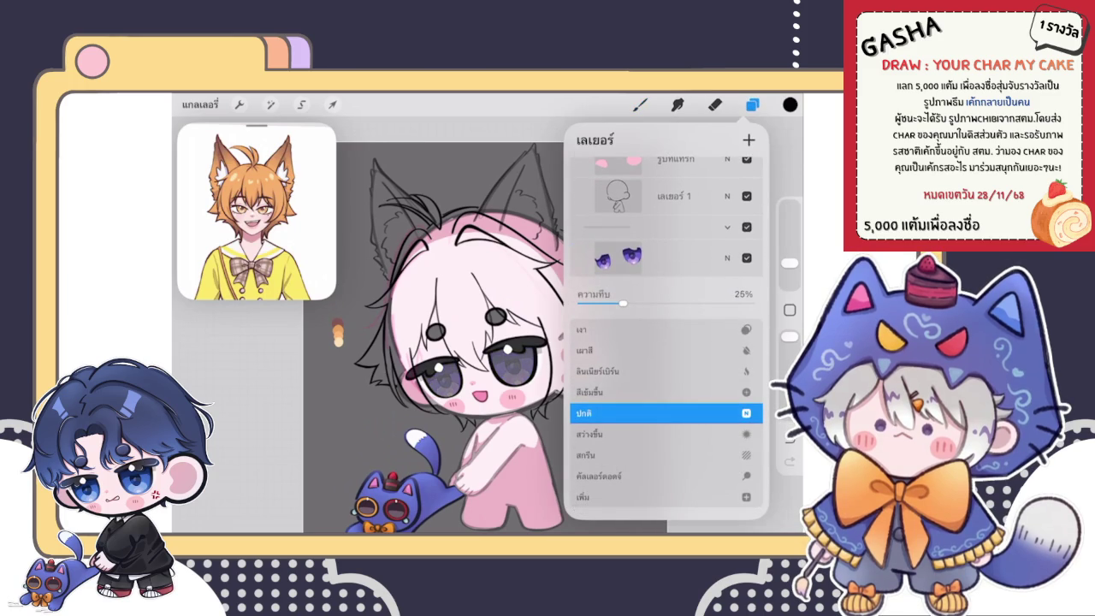
left_click(727, 258)
left_click(667, 273)
left_click(751, 103)
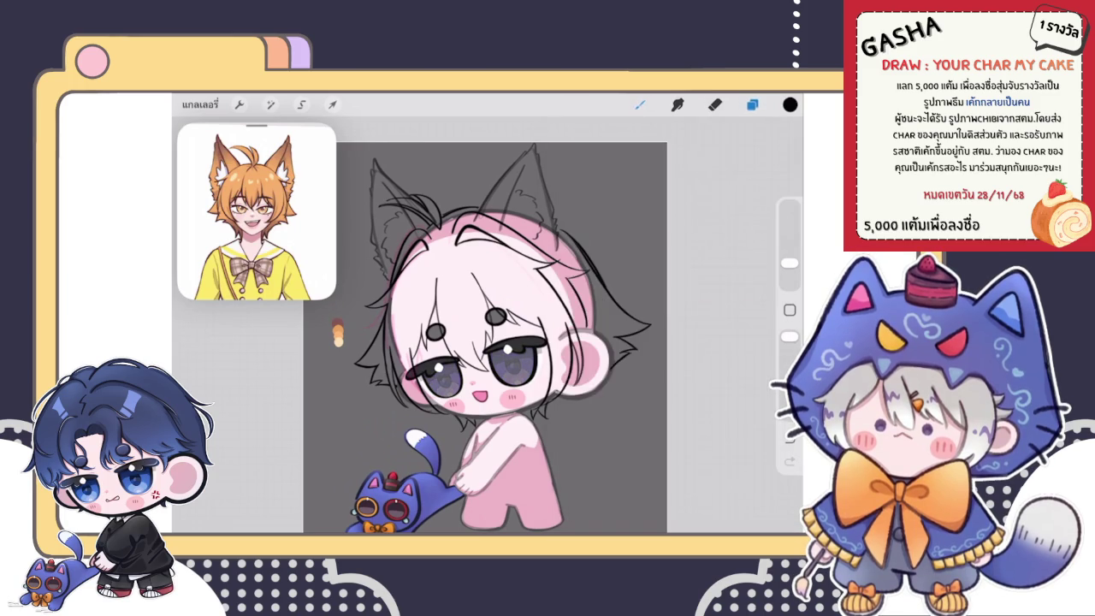
Choose a different brush and sample a dark red-brown from the swatch dots.
left_click(640, 103)
left_click(684, 282)
left_click(640, 104)
scroll(488, 342, "up", 5)
scroll(487, 342, "up", 3)
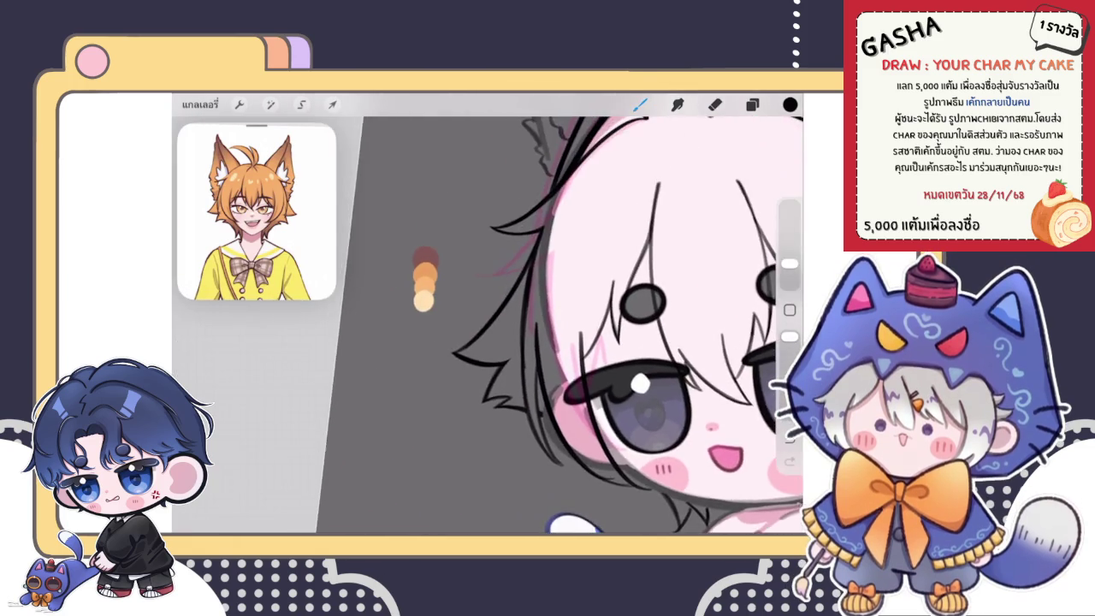
left_click_drag(257, 376, 503, 373)
left_click_drag(599, 342, 360, 325)
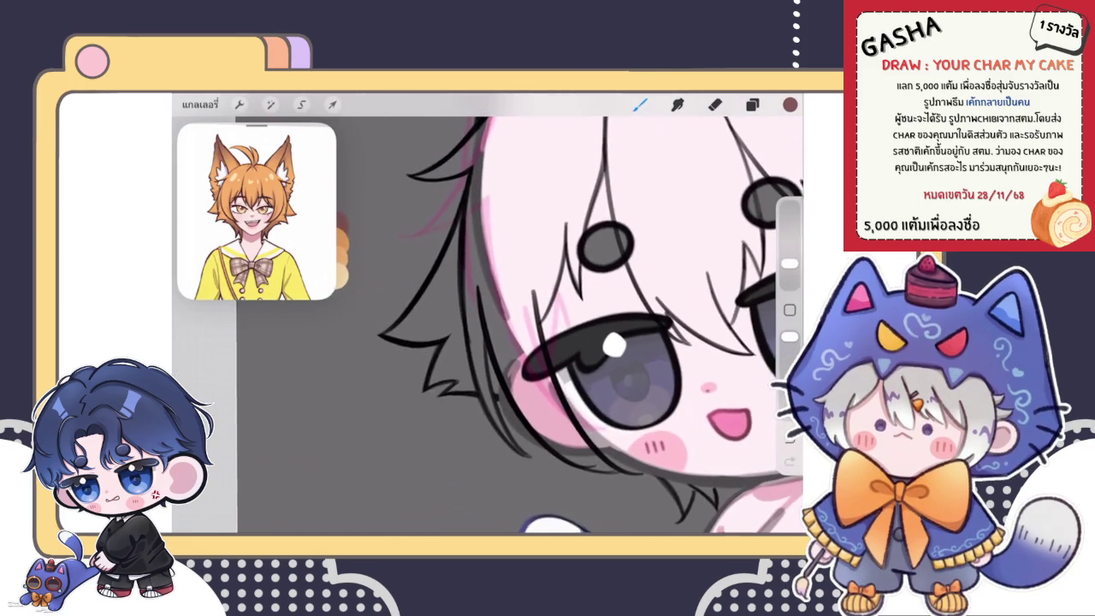
left_click(790, 104)
left_click_drag(649, 250, 650, 266)
left_click(490, 339)
Flood-fill the left iris with the dark brown.
scroll(488, 325, "up", 3)
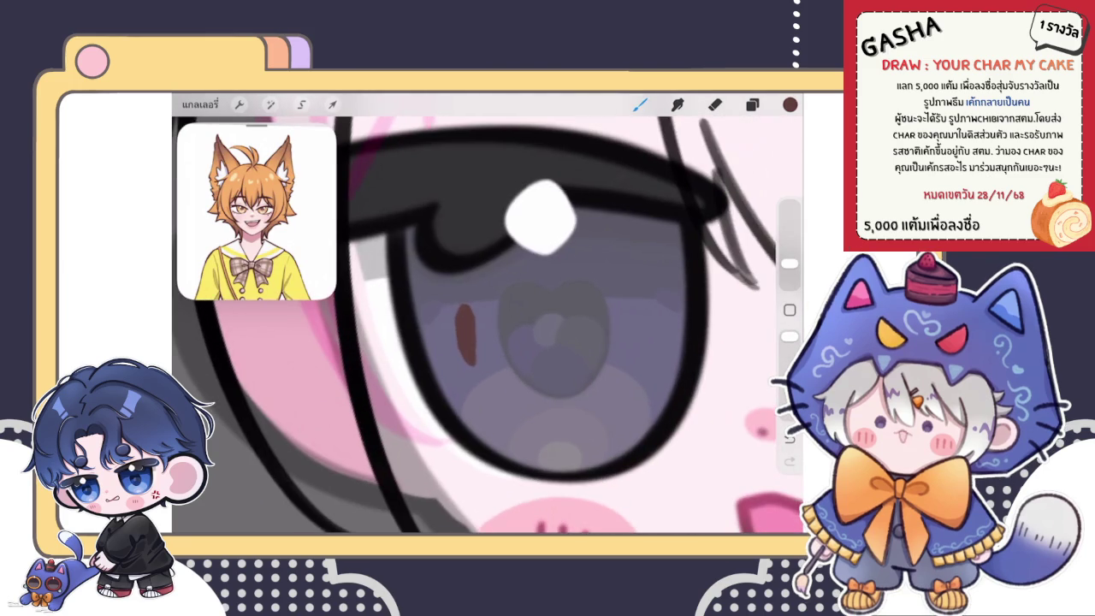
mouse_move(426, 329)
left_mouse_down()
mouse_move(412, 228)
mouse_move(618, 214)
mouse_move(428, 334)
left_mouse_up()
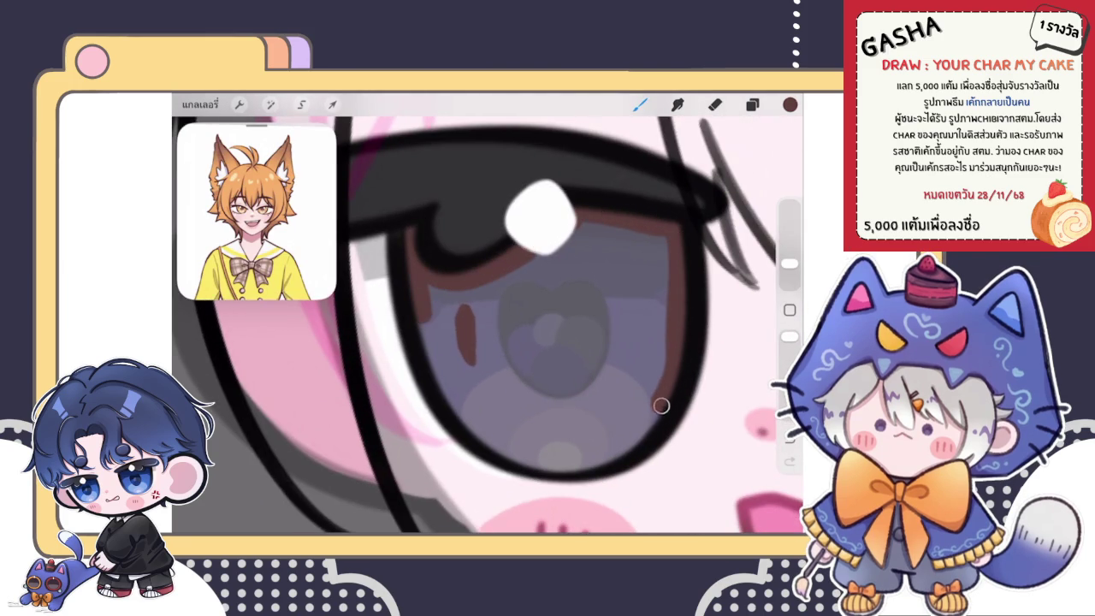
left_click_drag(789, 104, 551, 352)
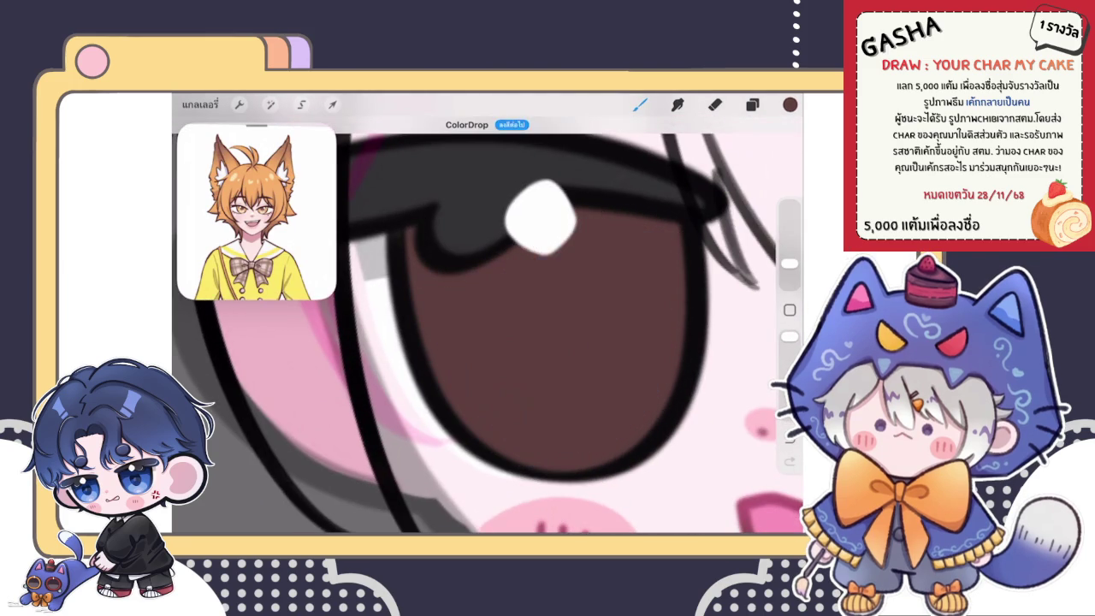
scroll(487, 333, "down", 5)
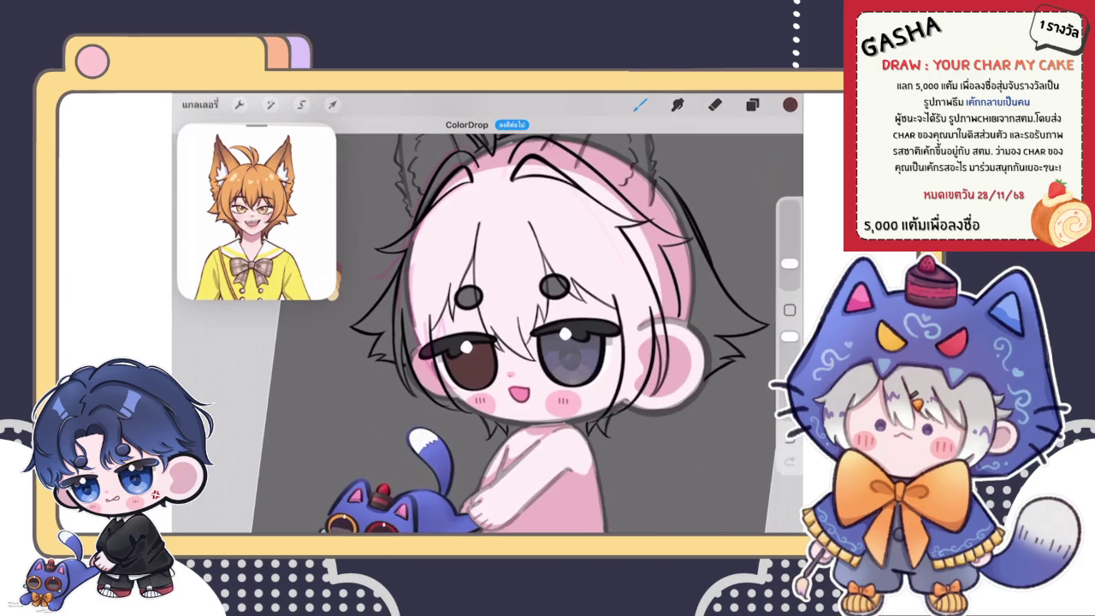
scroll(564, 342, "up", 3)
scroll(564, 342, "up", 3)
scroll(565, 342, "up", 3)
scroll(487, 313, "down", 3)
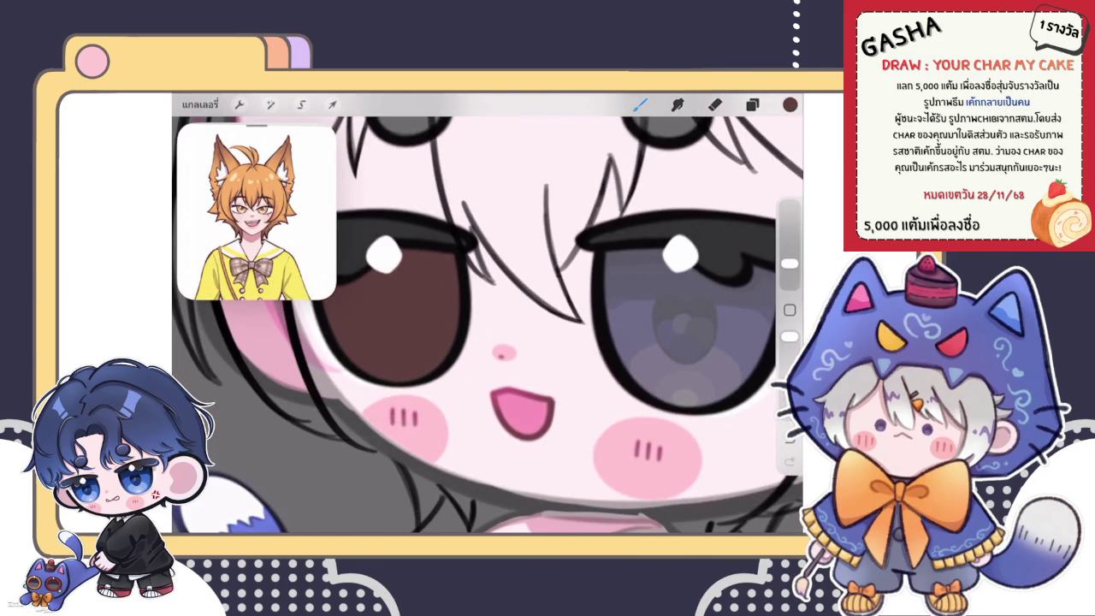
scroll(488, 325, "up", 3)
left_click(751, 104)
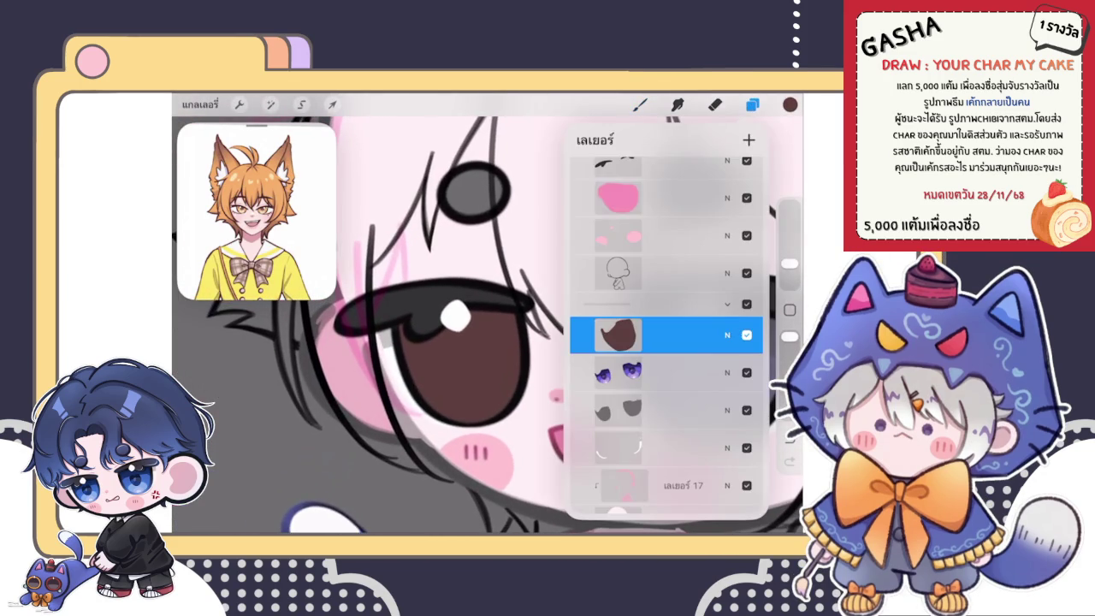
Lower the brown iris layer's opacity to 32%, then down to 20%.
left_click(727, 257)
left_click_drag(751, 303, 633, 303)
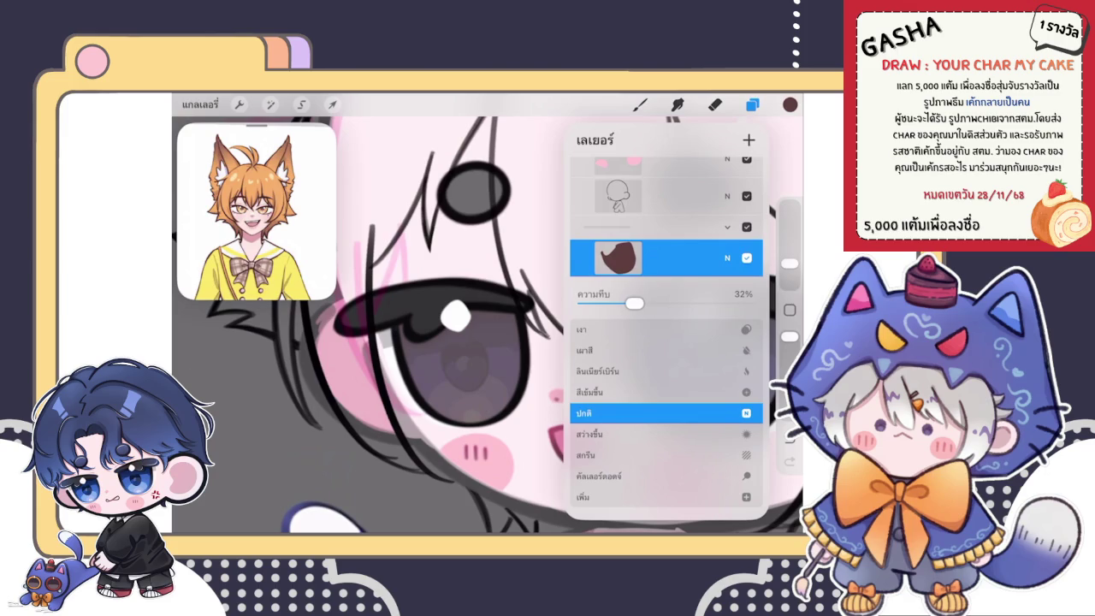
left_click_drag(634, 303, 614, 303)
left_click(727, 257)
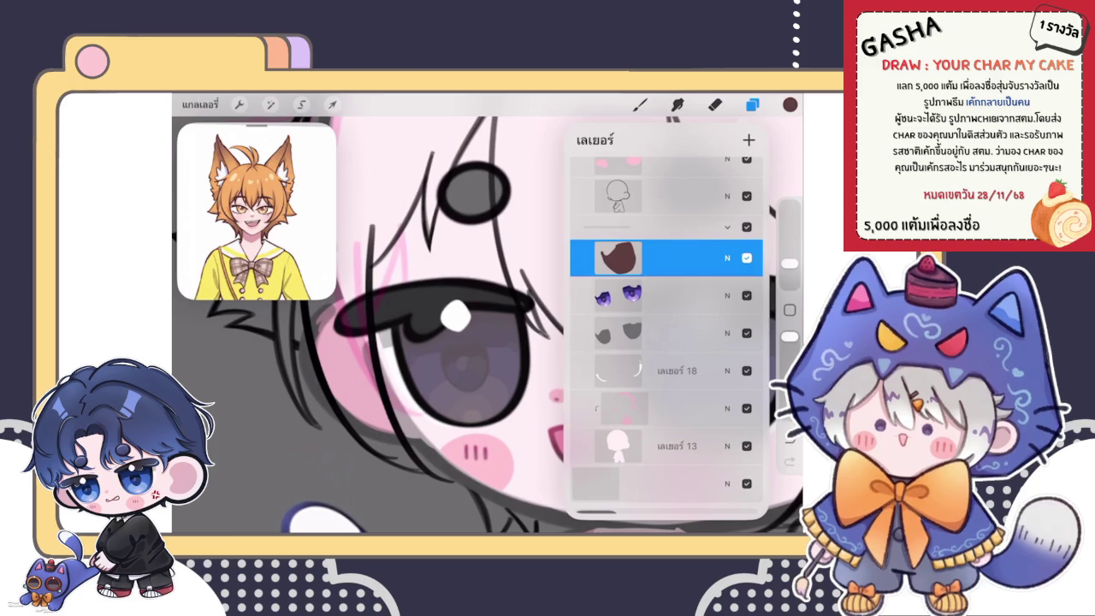
scroll(487, 313, "down", 3)
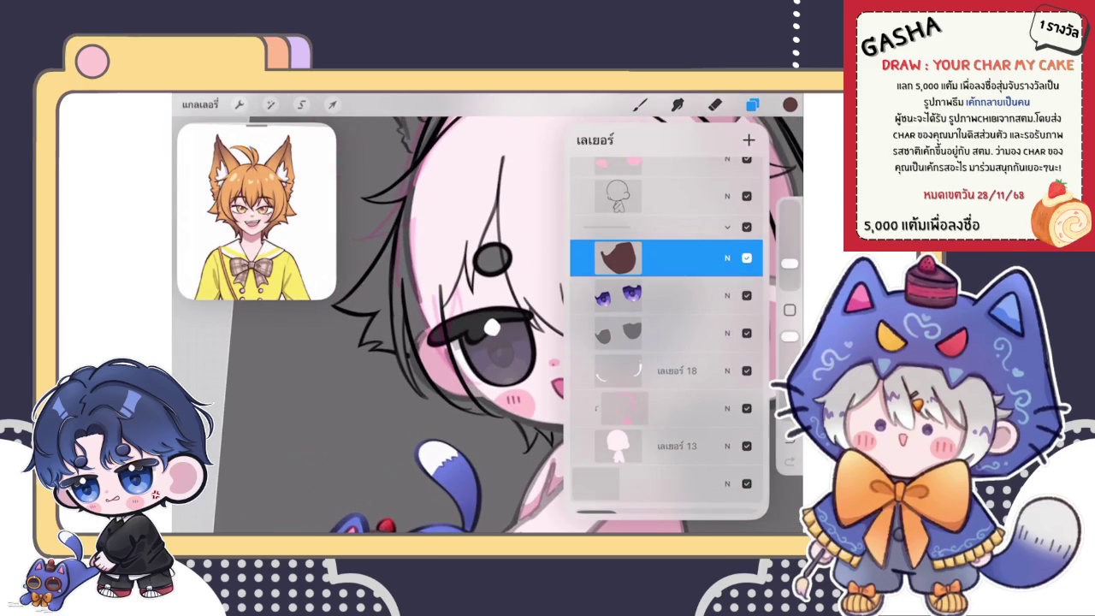
left_click(727, 257)
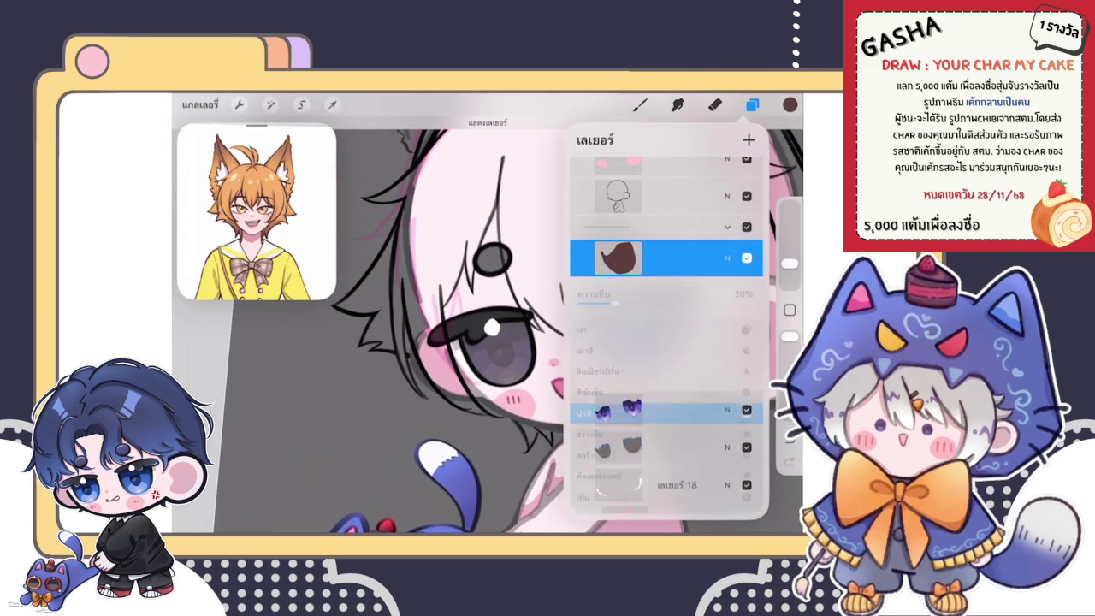
left_click(727, 258)
Select the purple eyes layer and start a uniform move of its contents.
left_click(667, 295)
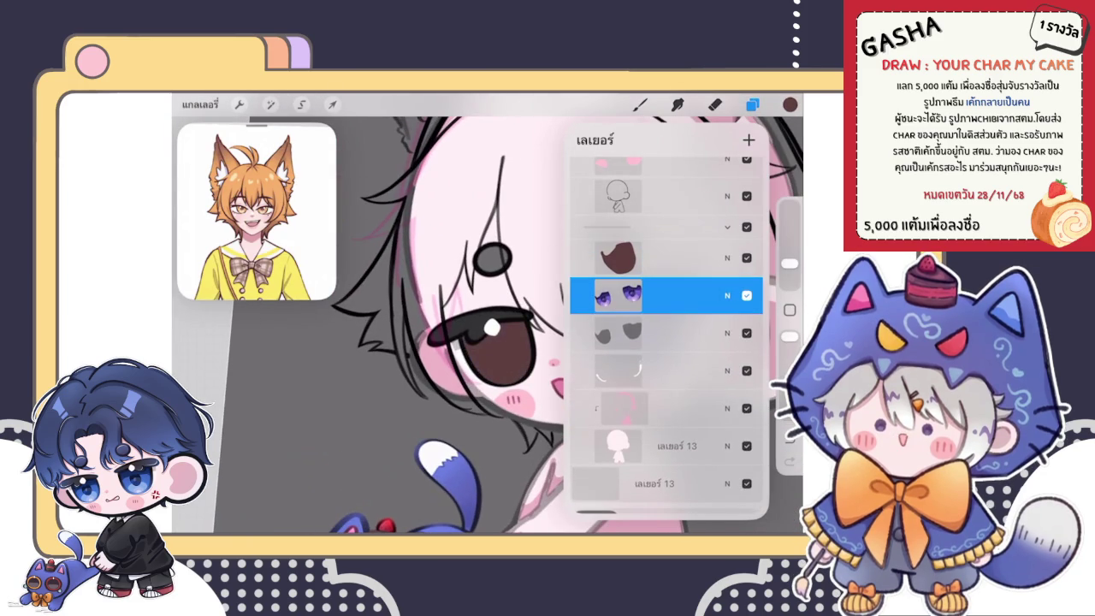
left_click(332, 105)
left_click(470, 470)
Move the purple eye down-left so it sits beside the face.
mouse_move(567, 342)
left_mouse_down()
mouse_move(364, 393)
mouse_move(363, 375)
left_mouse_up()
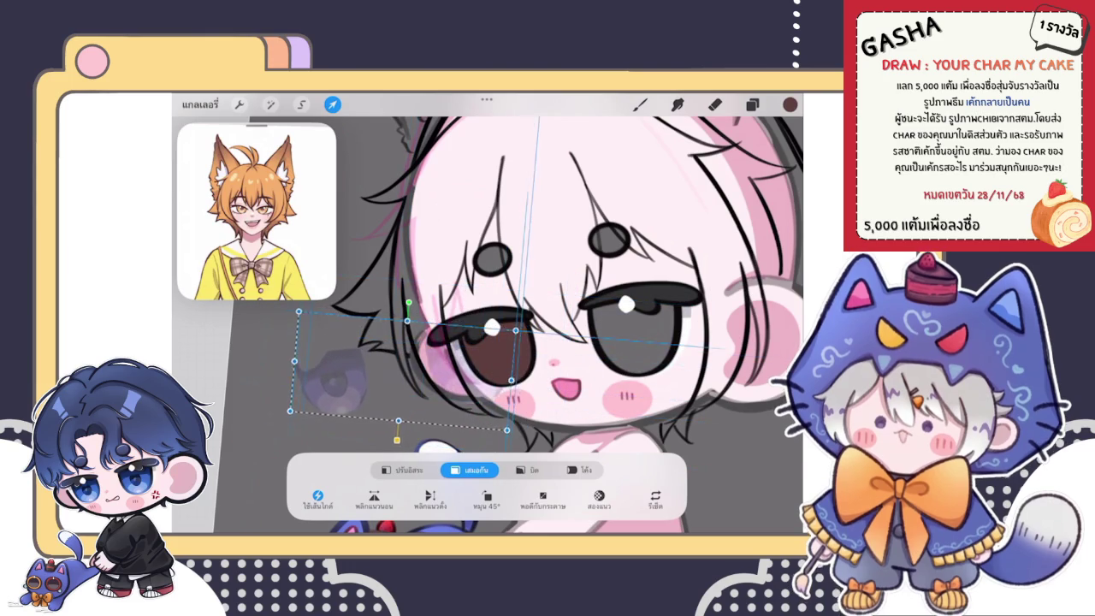
left_click_drag(363, 376, 418, 370)
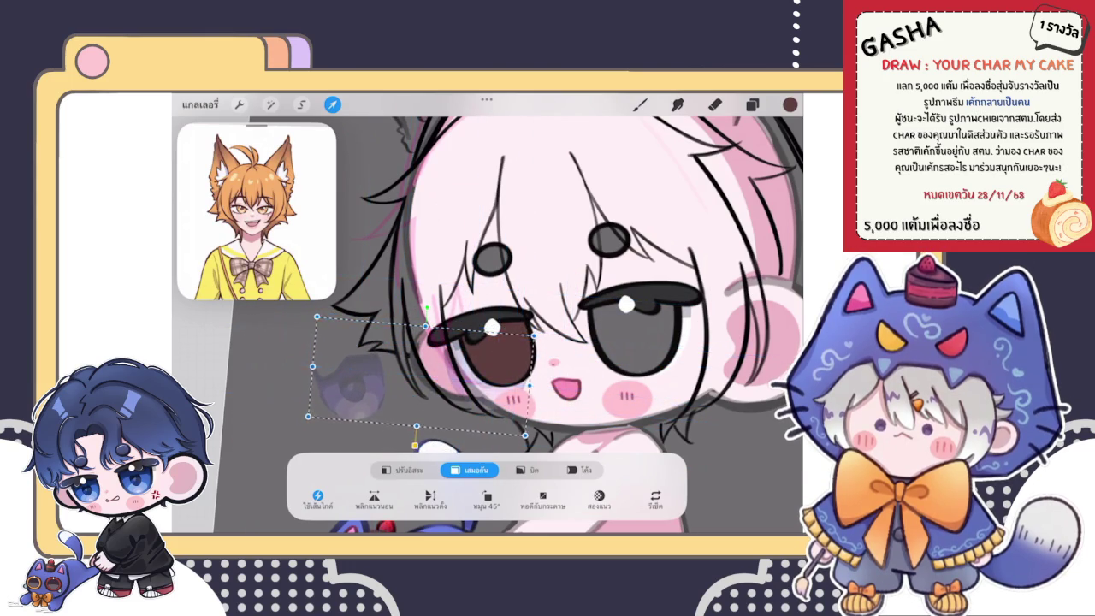
left_click(714, 104)
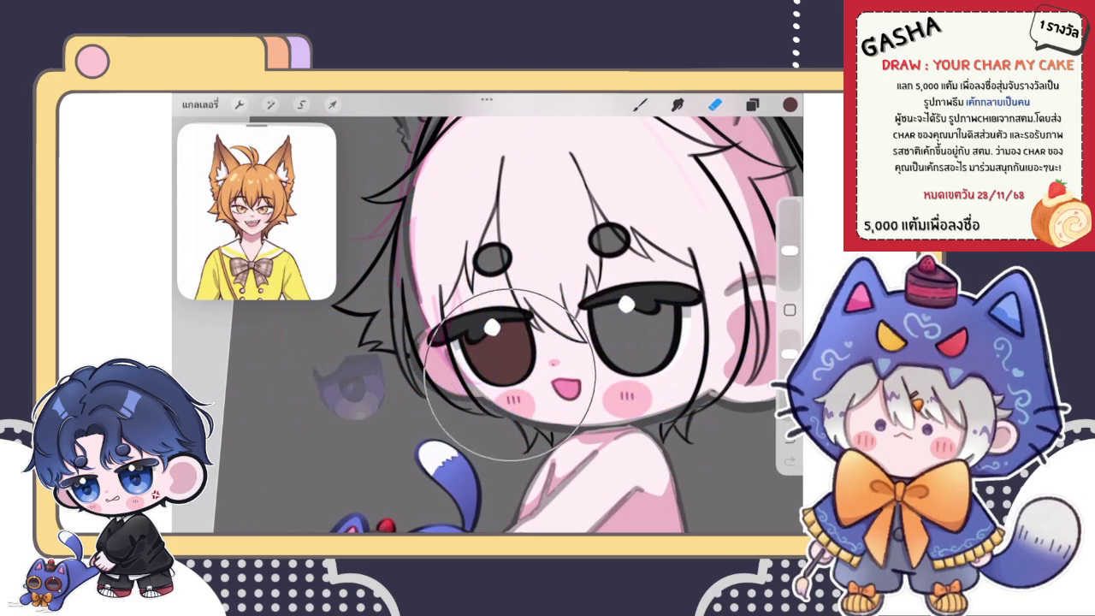
Set the eye layer's blend mode back to Normal.
left_click(752, 103)
left_click(745, 464)
left_click(666, 413)
left_click(727, 257)
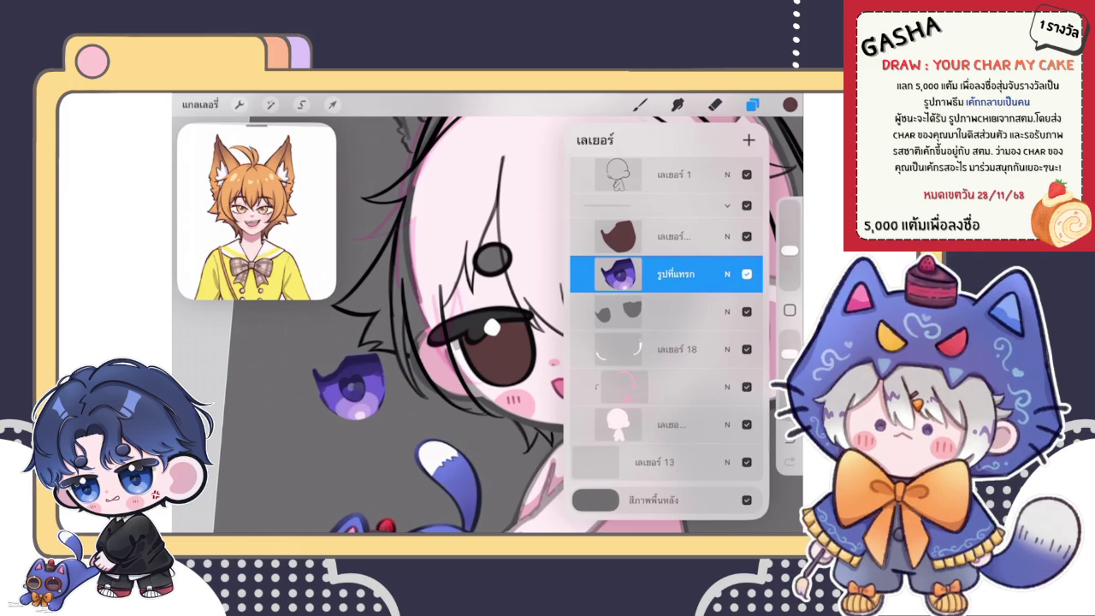
Add a new empty layer above the inserted eye image for the iris colour.
left_click(667, 236)
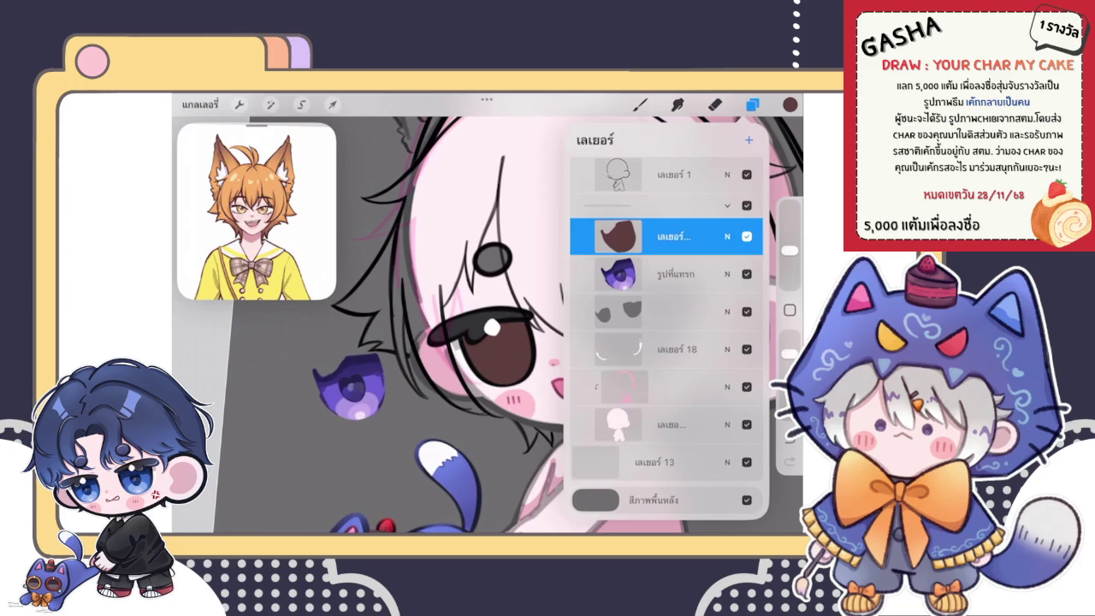
left_click(748, 139)
left_click(618, 236)
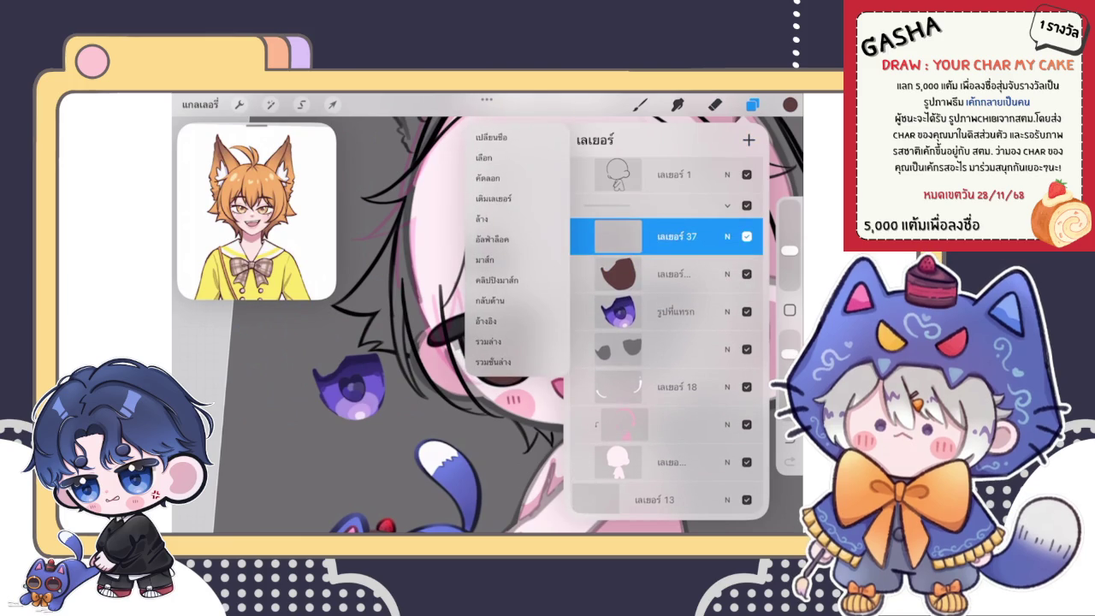
left_click(714, 104)
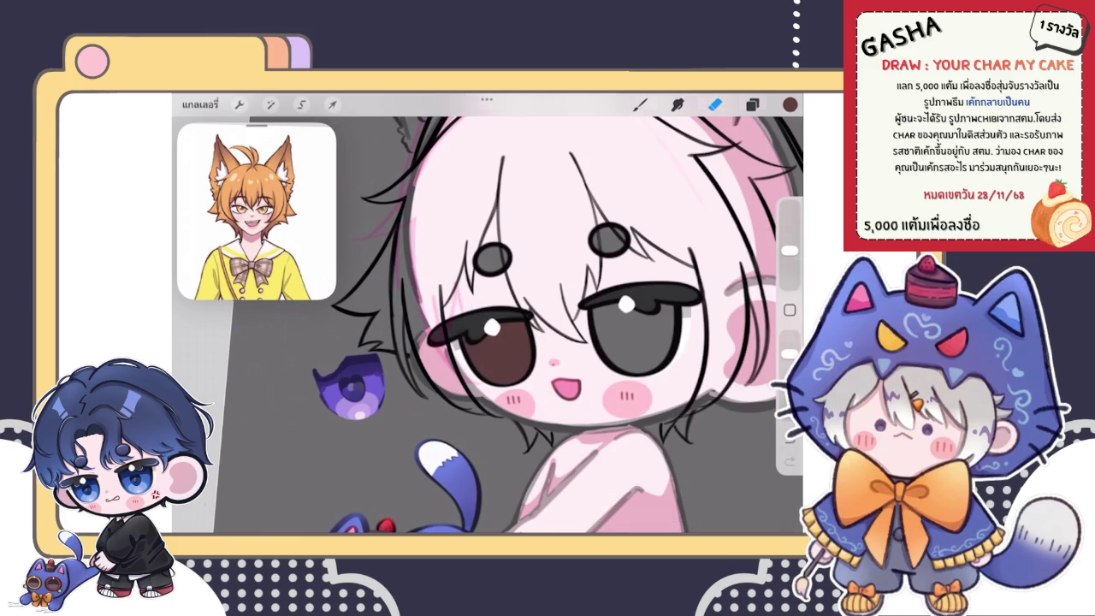
Outline the lower iris with the orange swatch colour and ColorDrop-fill it.
scroll(487, 325, "up", 5)
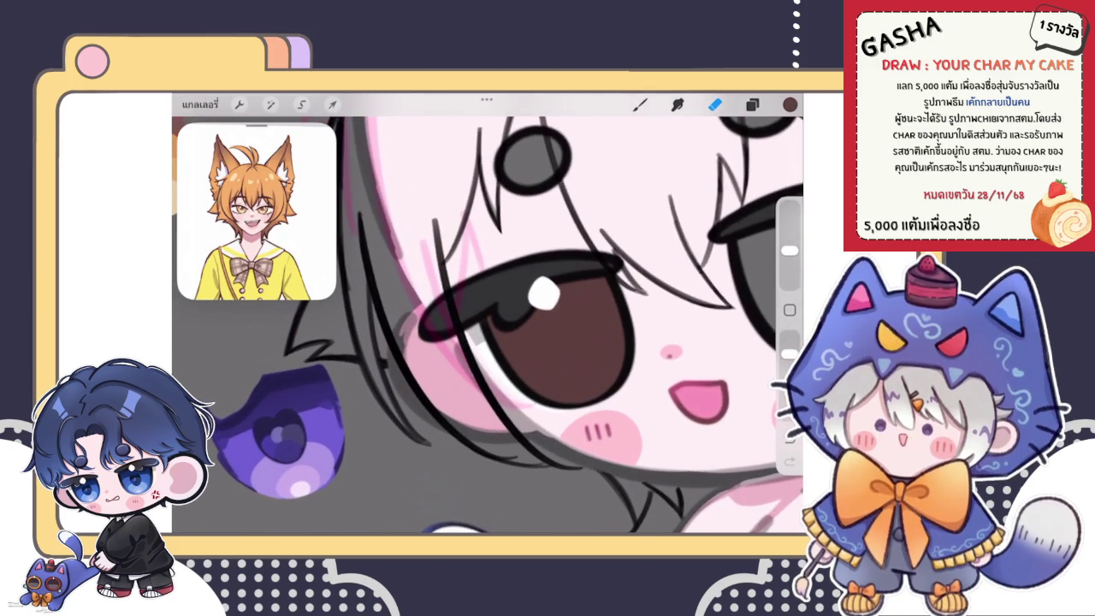
scroll(488, 325, "down", 5)
scroll(441, 325, "up", 5)
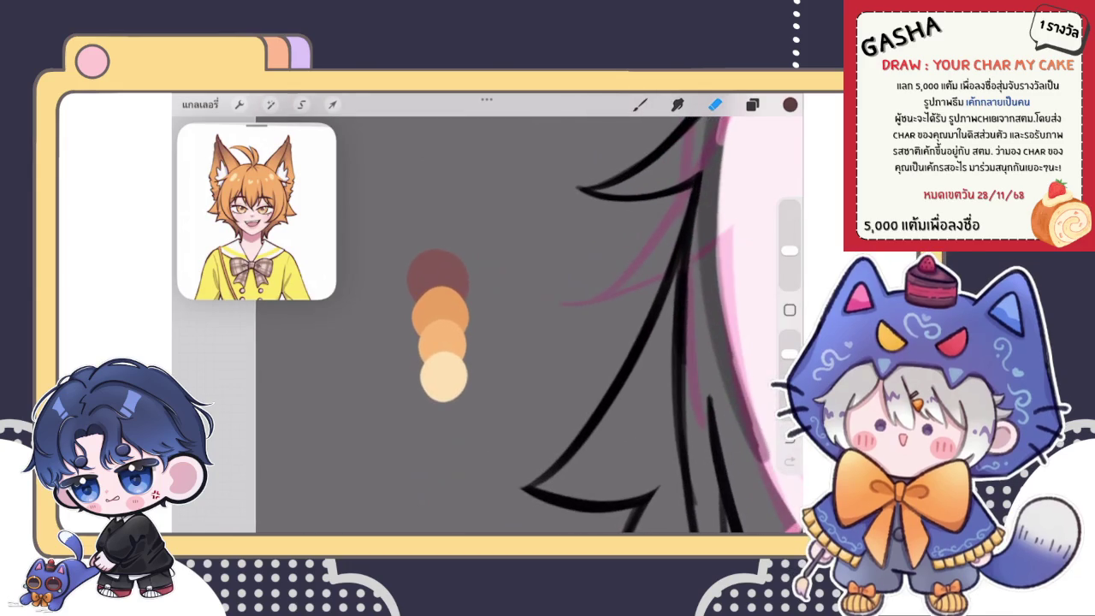
left_click(640, 104)
scroll(582, 325, "down", 5)
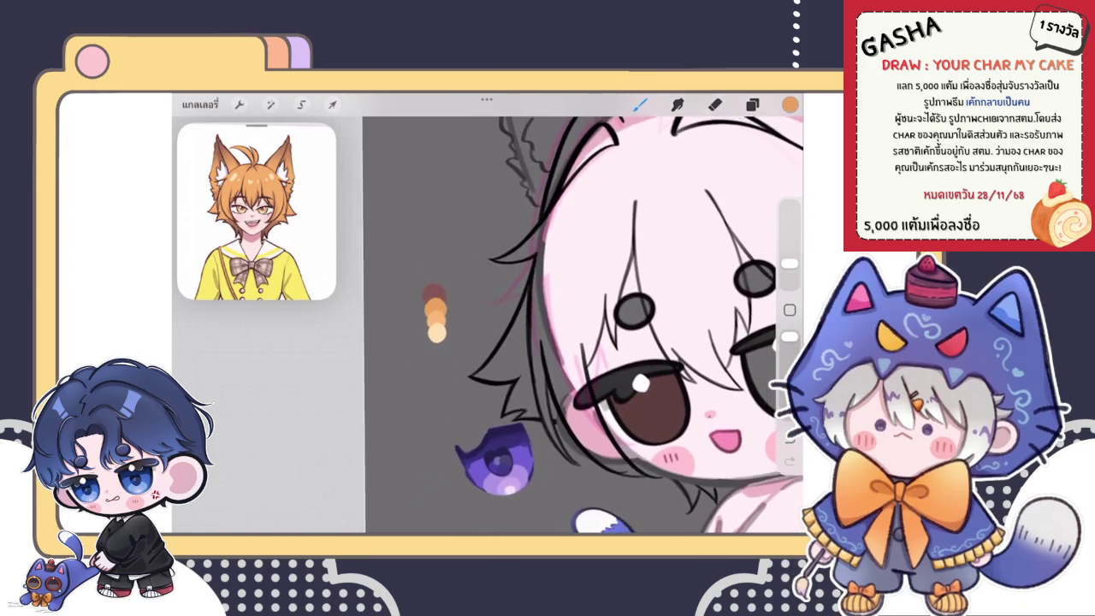
scroll(581, 325, "down", 3)
scroll(547, 342, "up", 8)
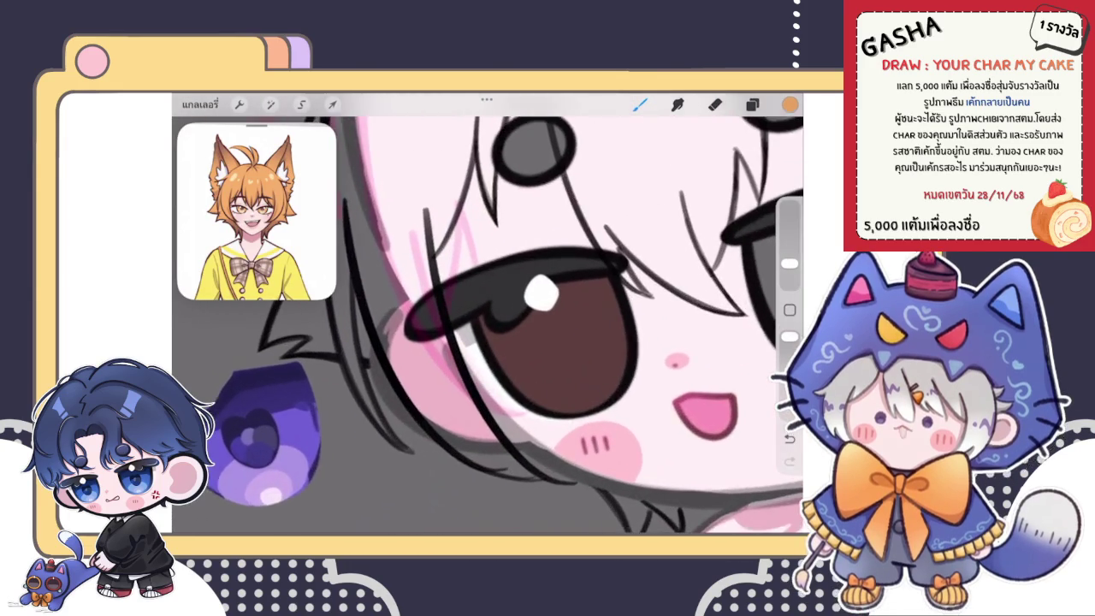
scroll(548, 325, "up", 1)
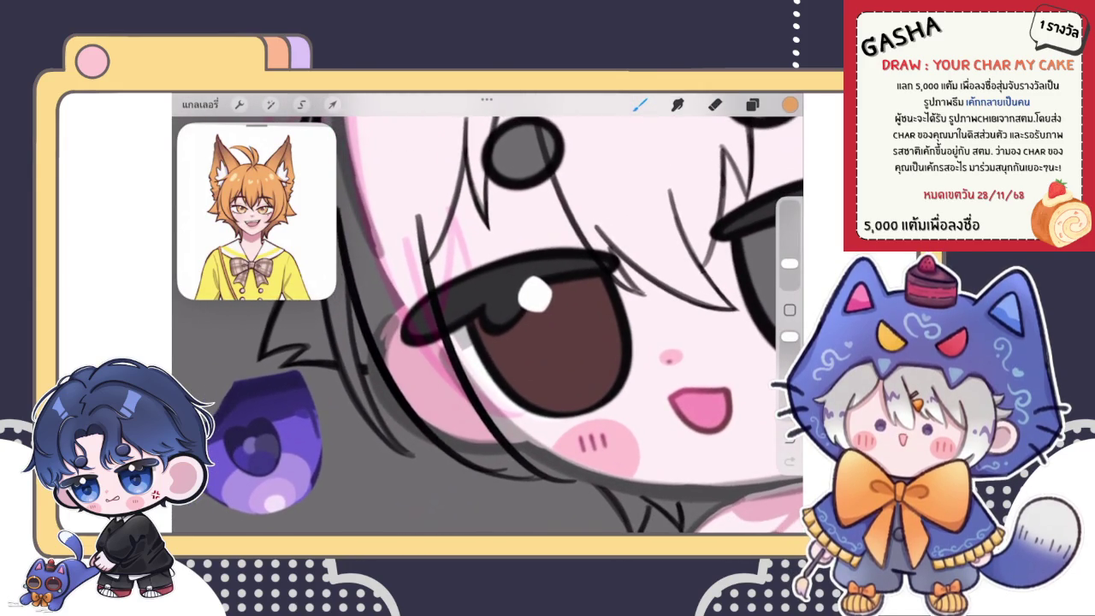
left_click_drag(494, 358, 614, 314)
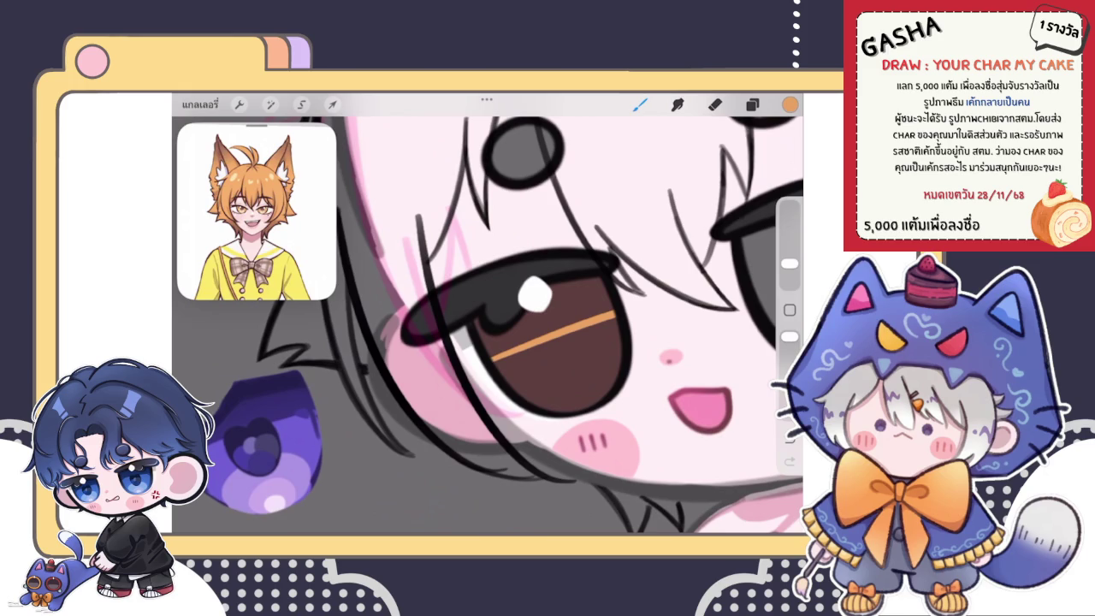
mouse_move(494, 359)
left_mouse_down()
mouse_move(620, 376)
mouse_move(622, 330)
mouse_move(615, 318)
mouse_move(484, 366)
left_mouse_up()
left_click_drag(789, 104, 560, 367)
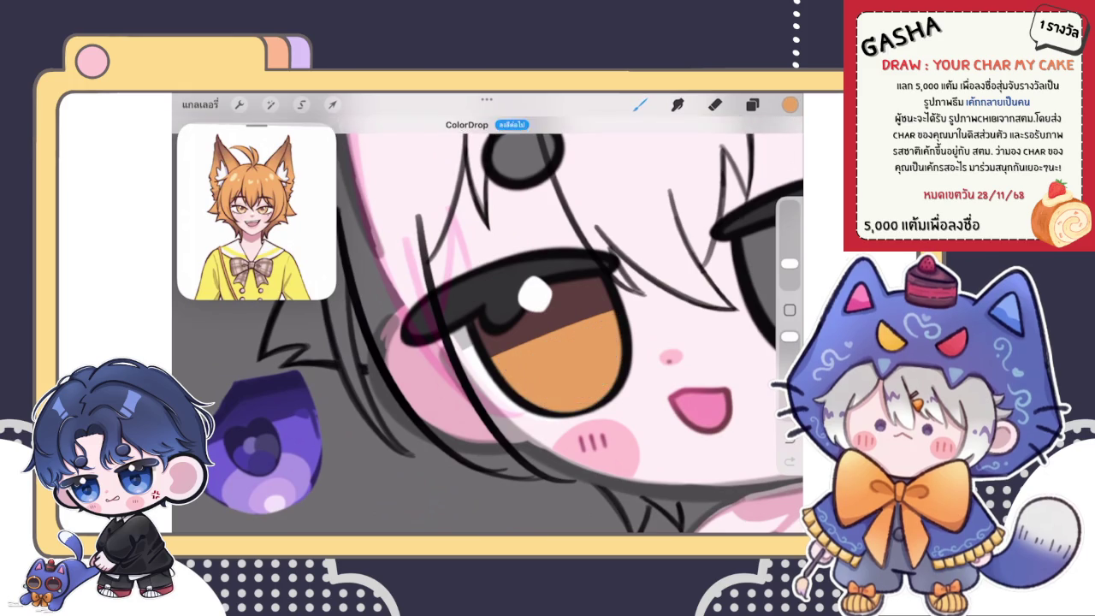
Tidy the orange iris edges with a smaller eraser.
scroll(487, 325, "down", 5)
scroll(513, 351, "up", 3)
scroll(513, 351, "up", 3)
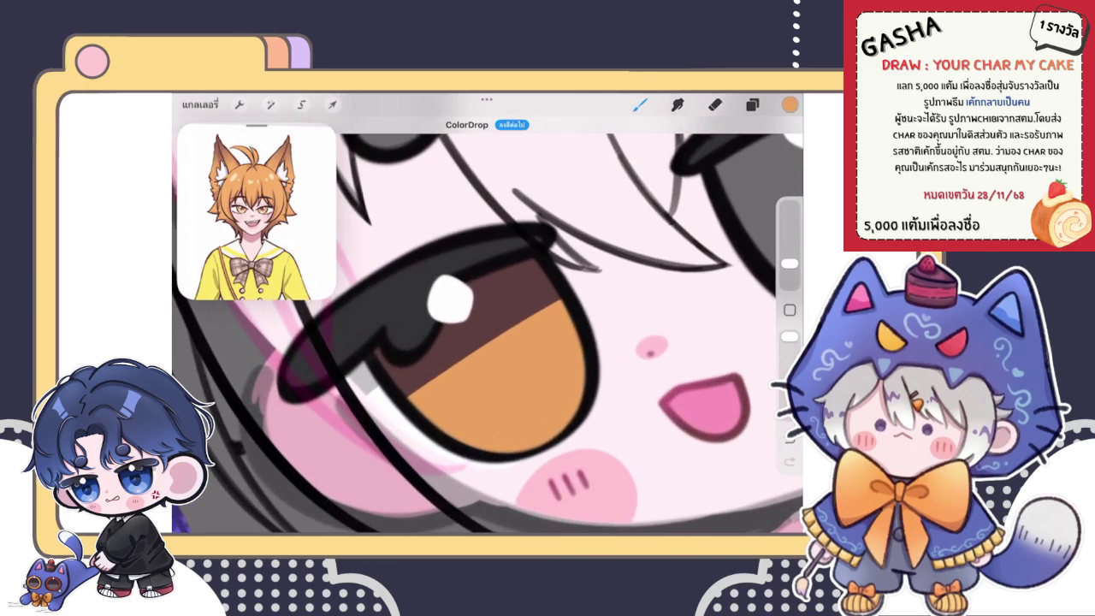
left_click(715, 104)
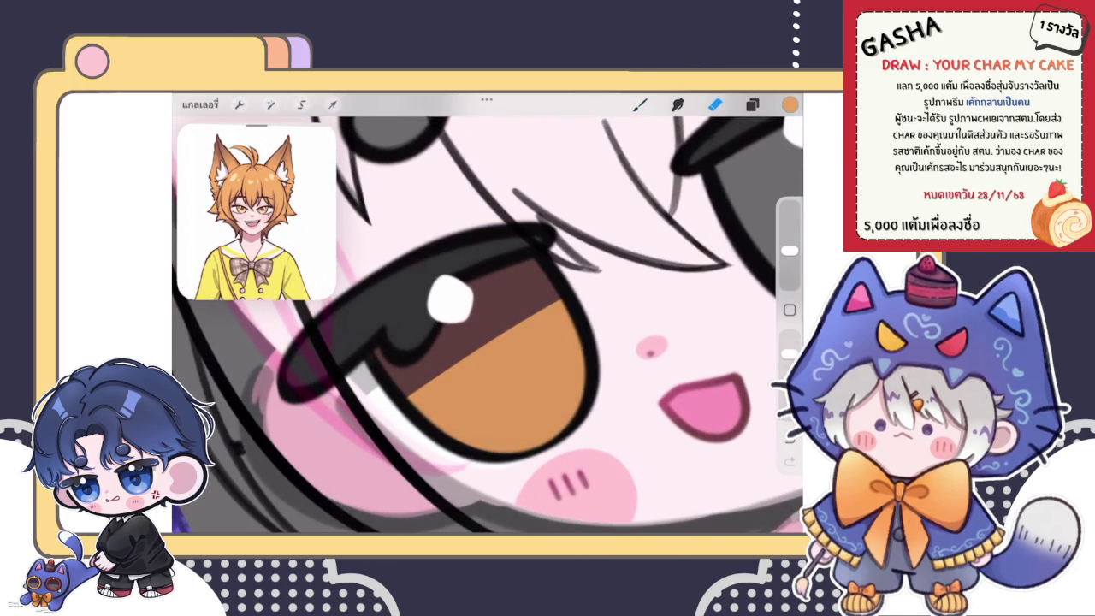
left_click_drag(788, 250, 788, 278)
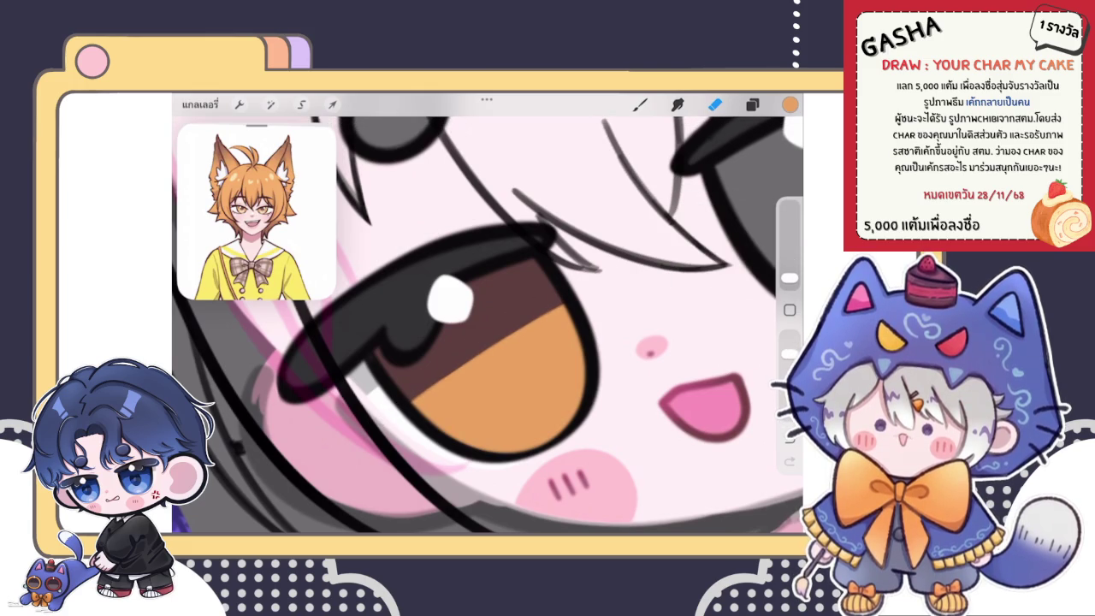
scroll(487, 325, "down", 5)
scroll(487, 325, "down", 5)
left_click(640, 103)
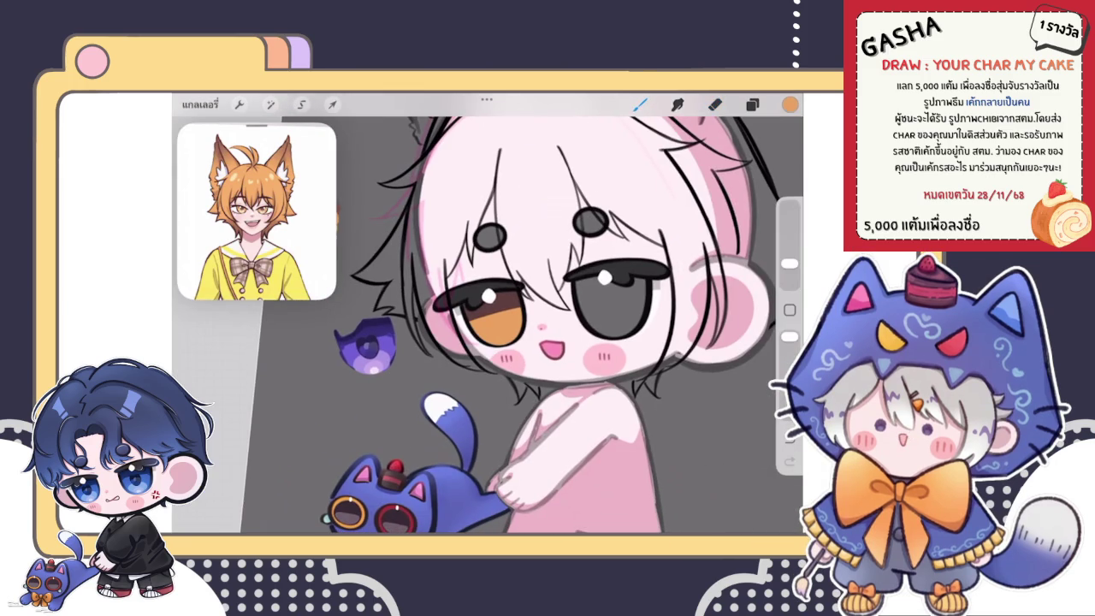
Toggle a transform on the amber iris and redo the last undone step.
scroll(548, 325, "up", 5)
scroll(488, 325, "down", 5)
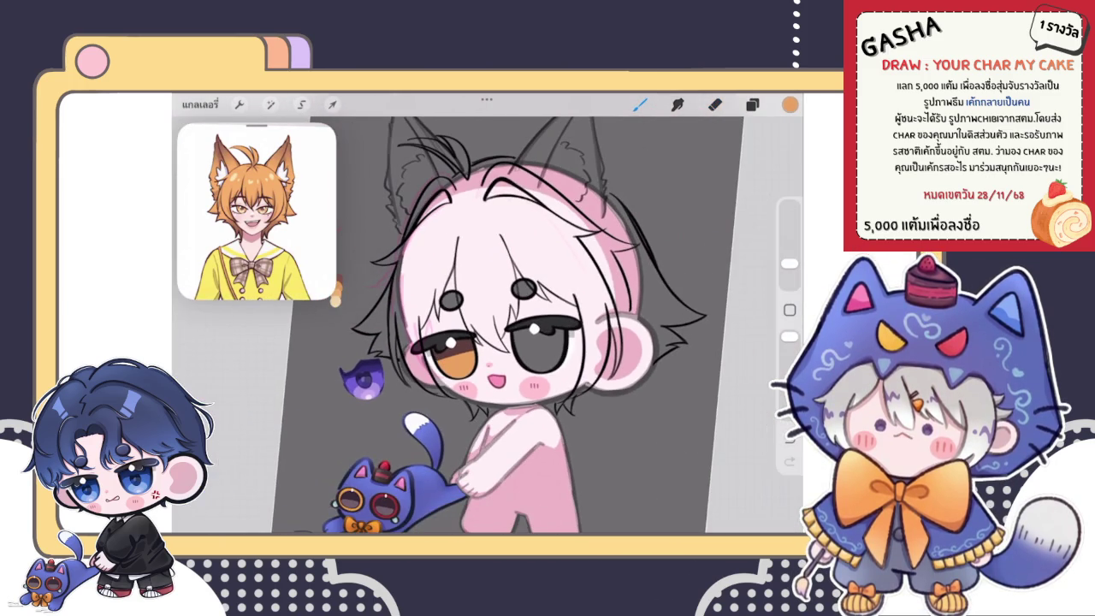
scroll(488, 325, "up", 5)
key("v")
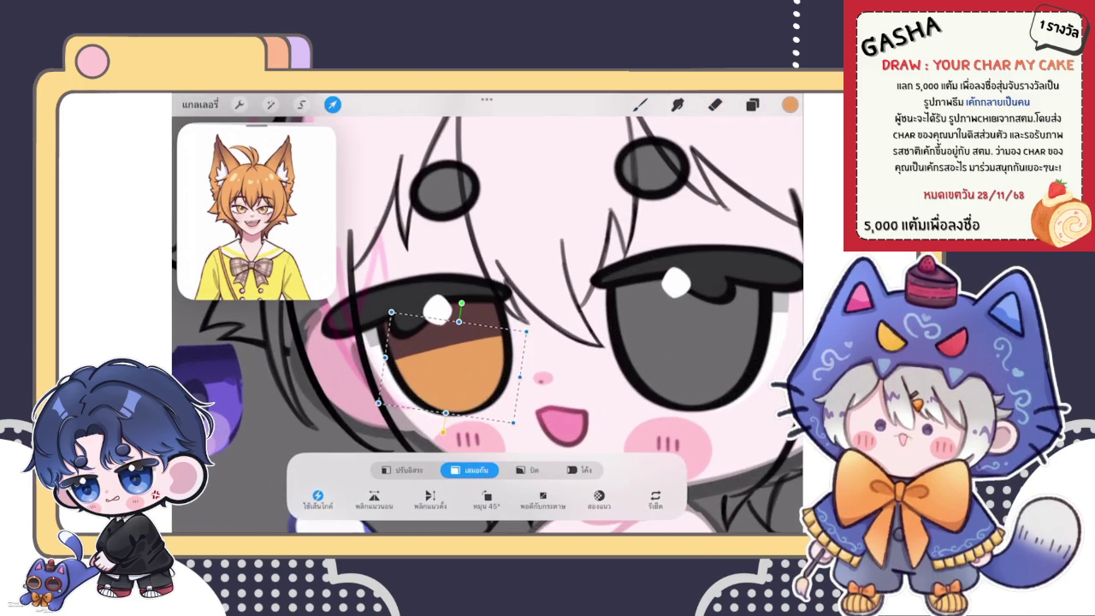
key("v")
scroll(488, 325, "down", 5)
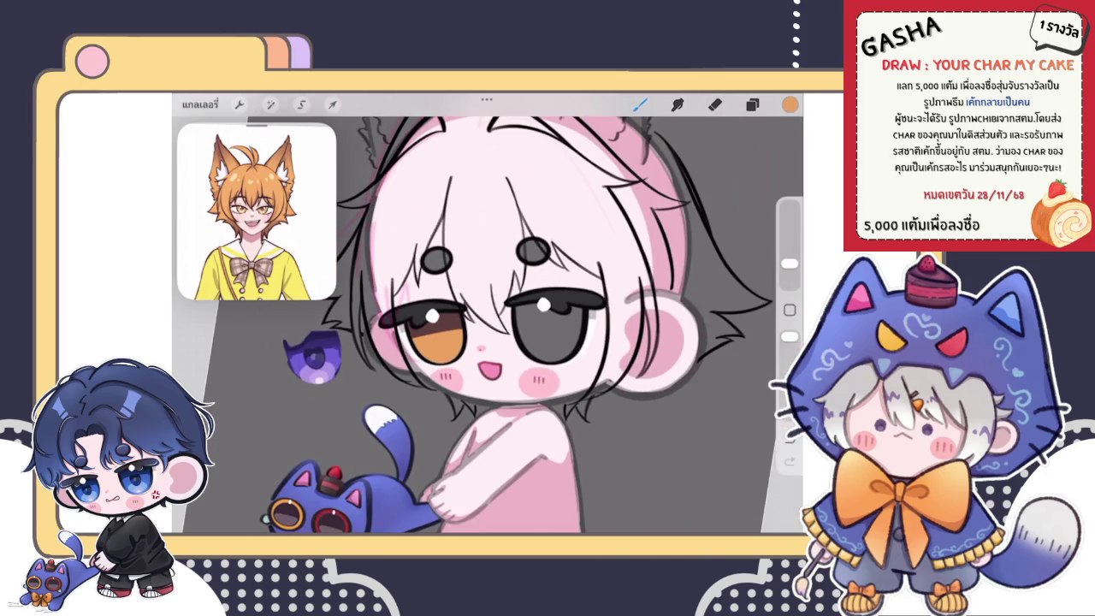
key("ctrl+shift+z")
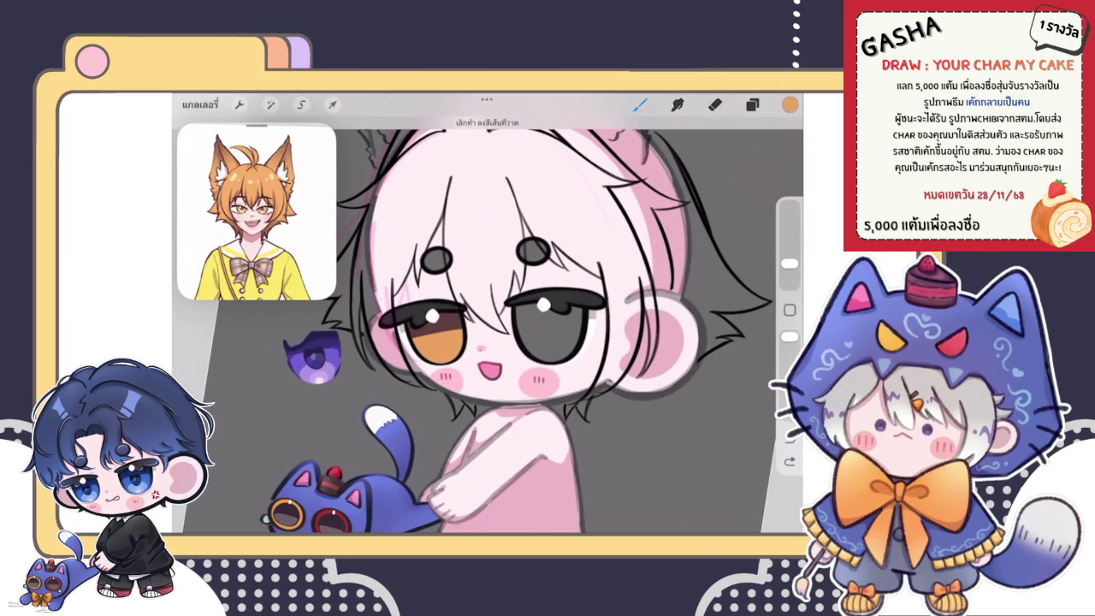
scroll(513, 342, "up", 2)
scroll(513, 342, "up", 2)
scroll(513, 343, "up", 2)
scroll(513, 342, "up", 1)
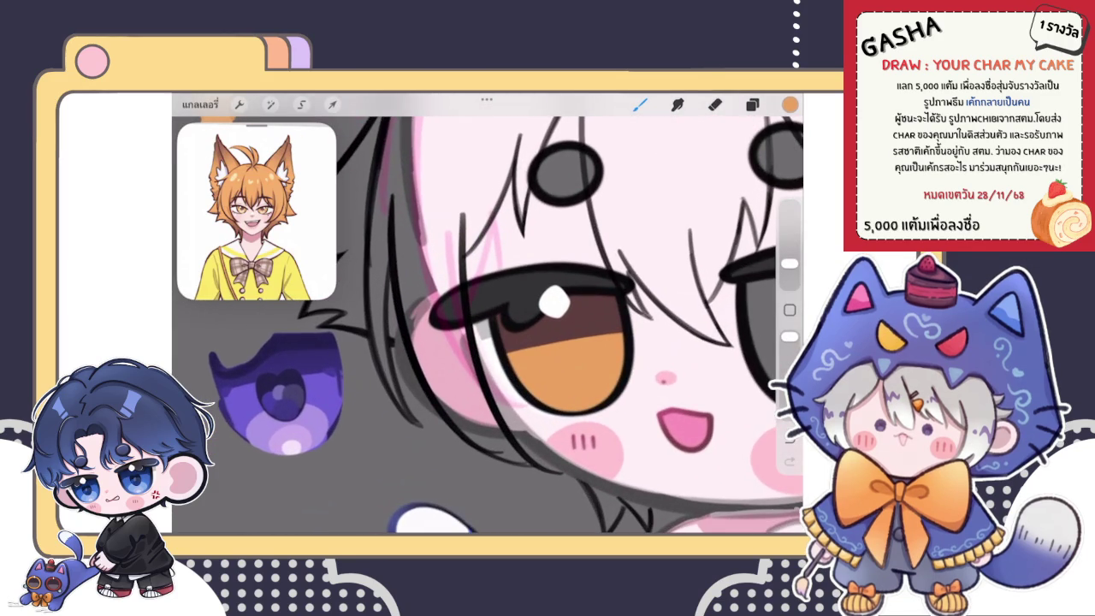
Check the layer order, adjust the eraser size, and box the amber iris for transforming.
left_click(752, 104)
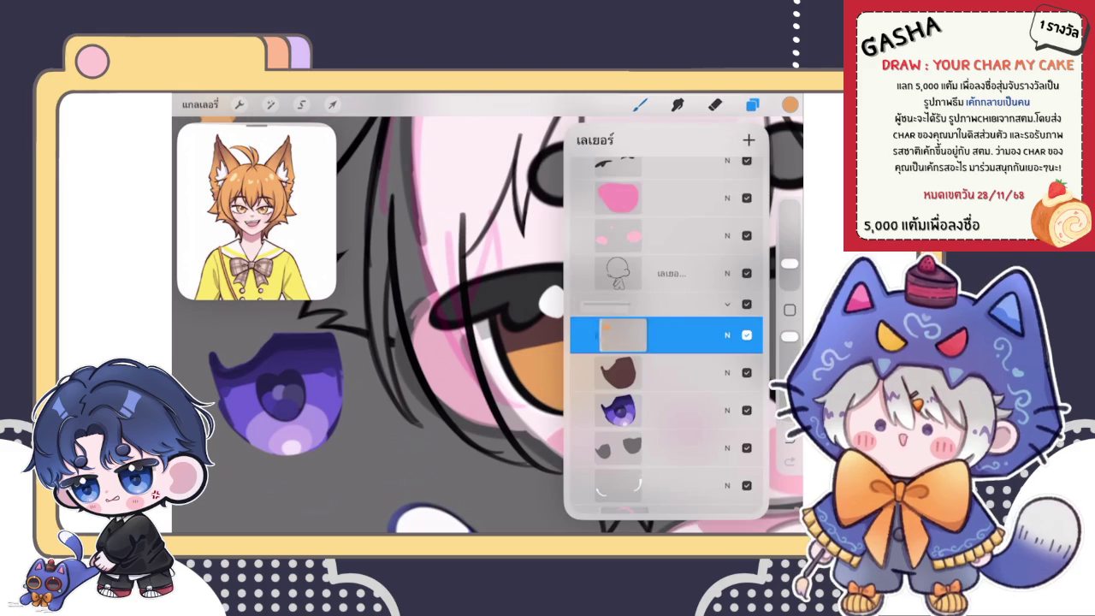
scroll(488, 325, "down", 2)
scroll(487, 325, "down", 3)
scroll(556, 325, "down", 1)
left_click(714, 103)
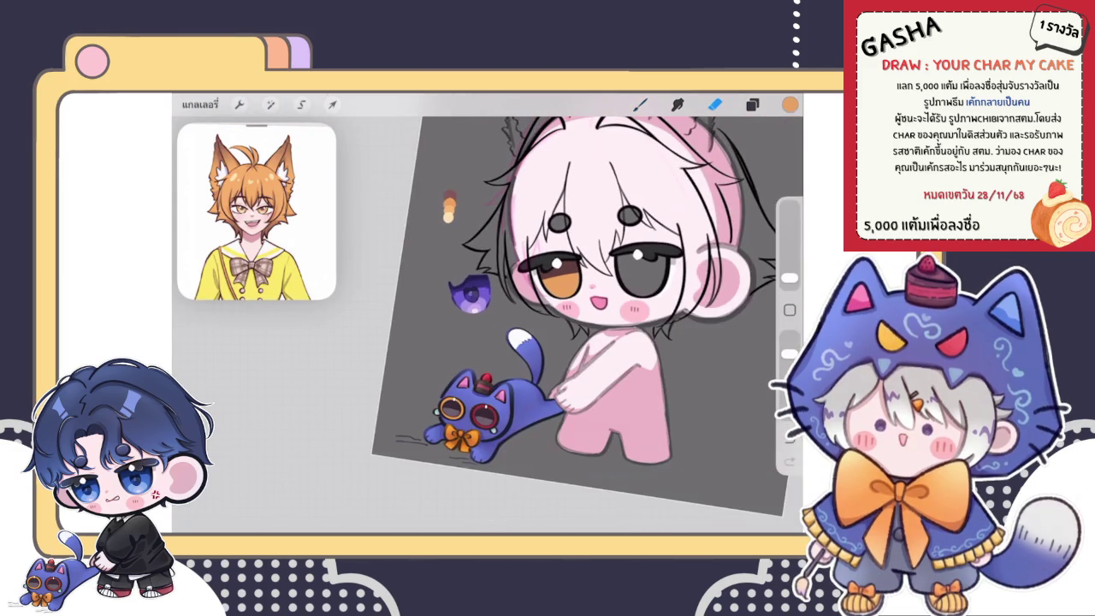
left_click_drag(789, 263, 788, 257)
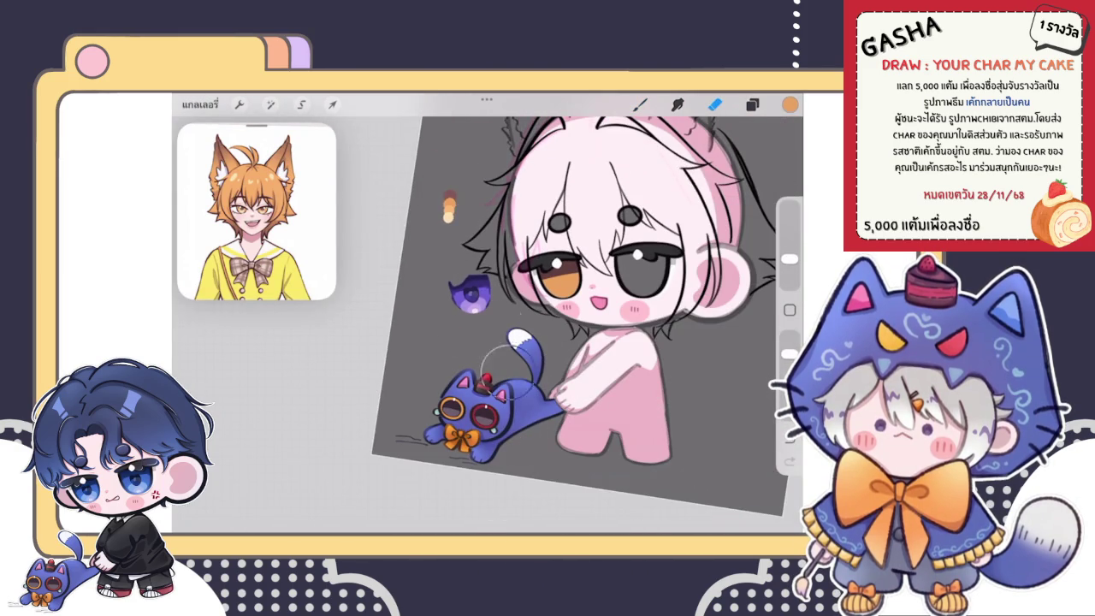
left_click(752, 103)
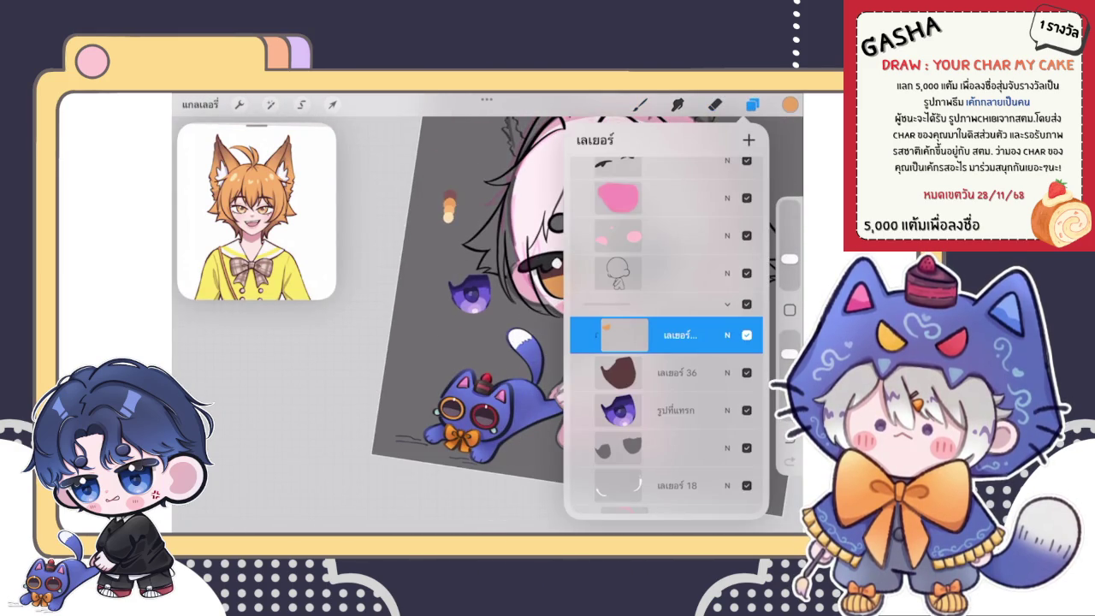
left_click(752, 104)
left_click_drag(788, 259, 789, 250)
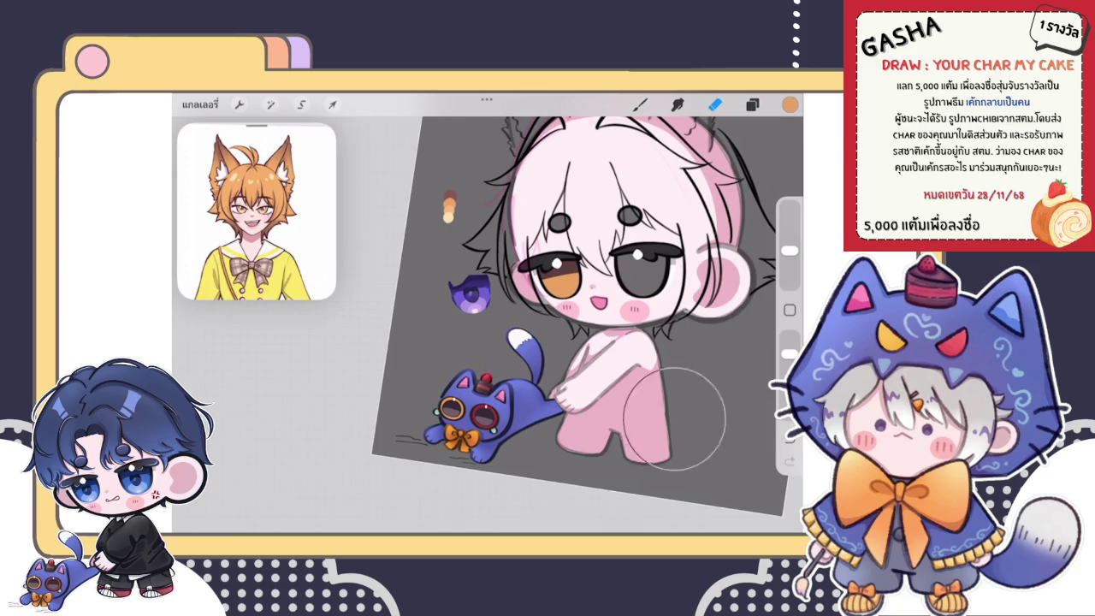
left_click(751, 104)
scroll(603, 257, "up", 3)
scroll(487, 325, "up", 3)
left_click(332, 103)
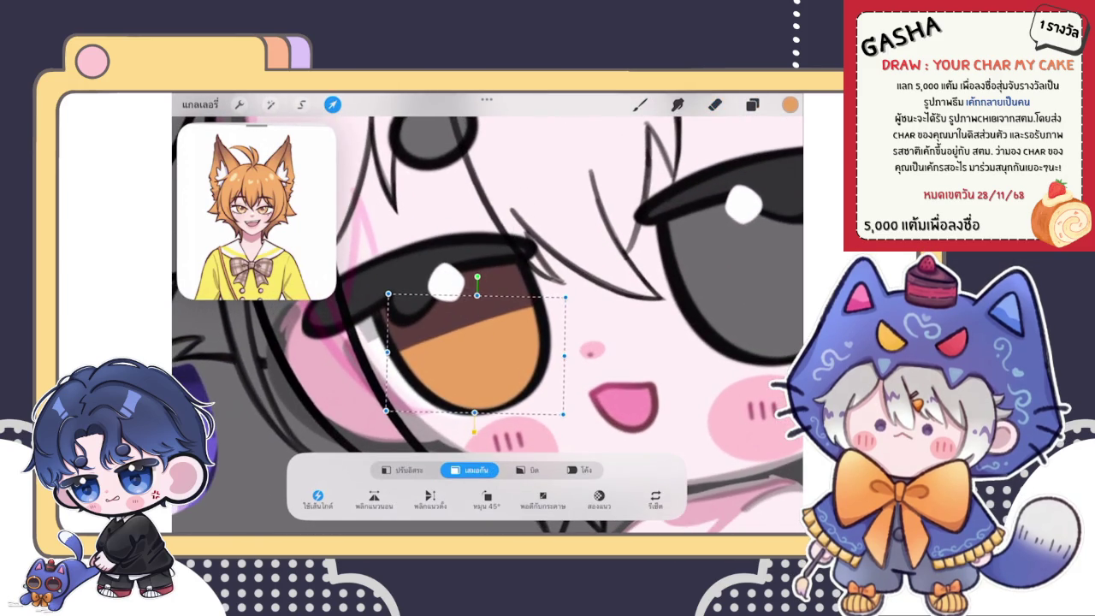
Finish the iris transform and select the dark brown iris layer.
left_click(640, 104)
left_click(752, 103)
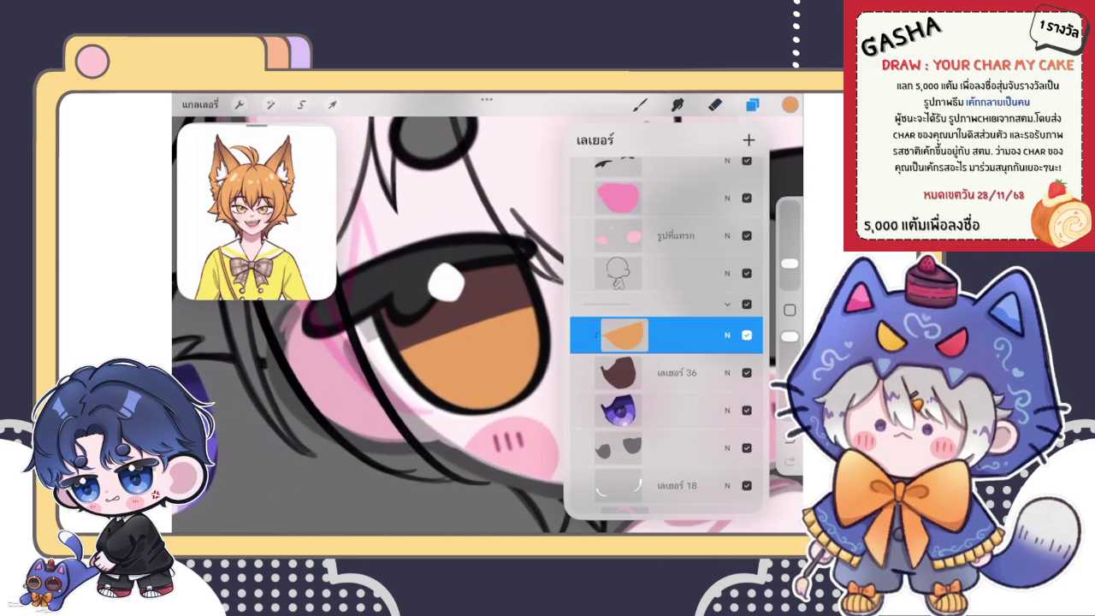
left_click(668, 372)
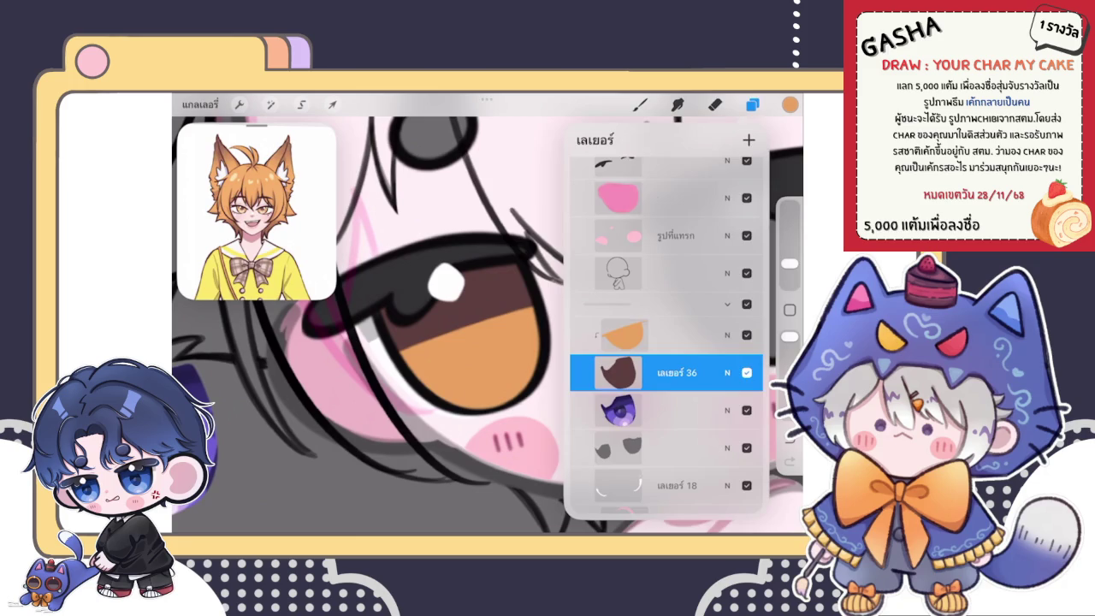
left_click(752, 104)
scroll(488, 325, "up", 3)
Sample the iris's dark brown as the paint colour, testing and undoing a stroke.
left_click_drag(628, 421, 609, 333)
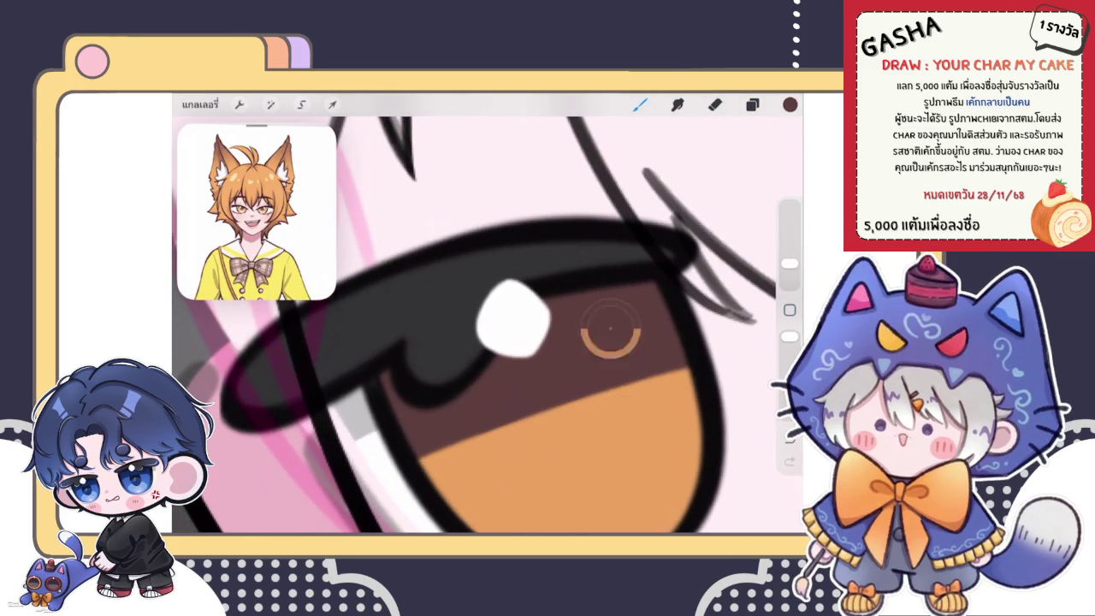
left_click(790, 104)
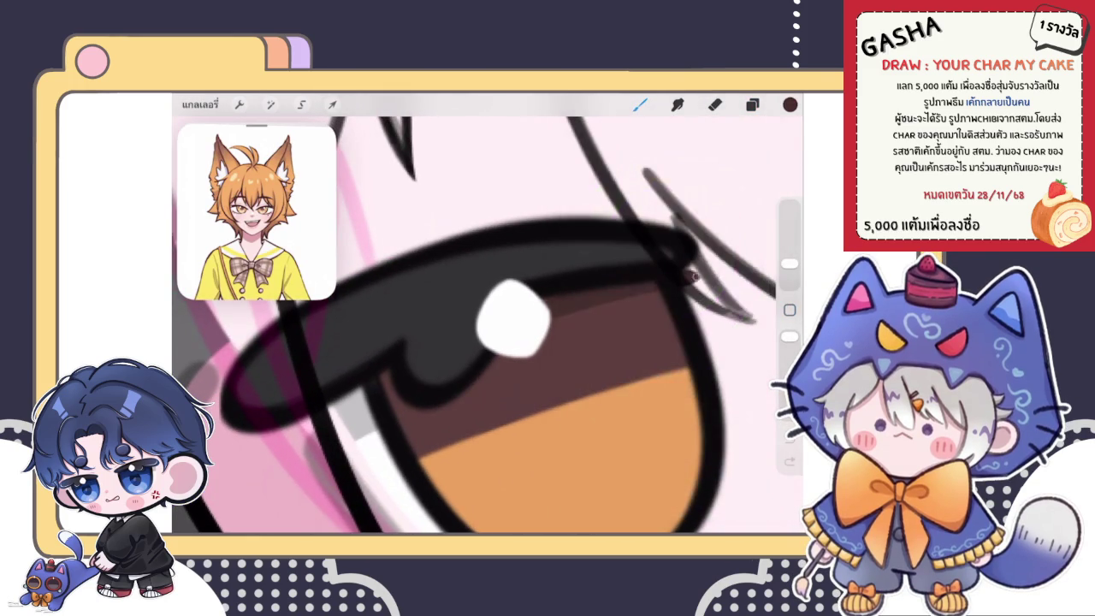
left_click_drag(551, 308, 701, 276)
key("ctrl+z")
left_click(751, 103)
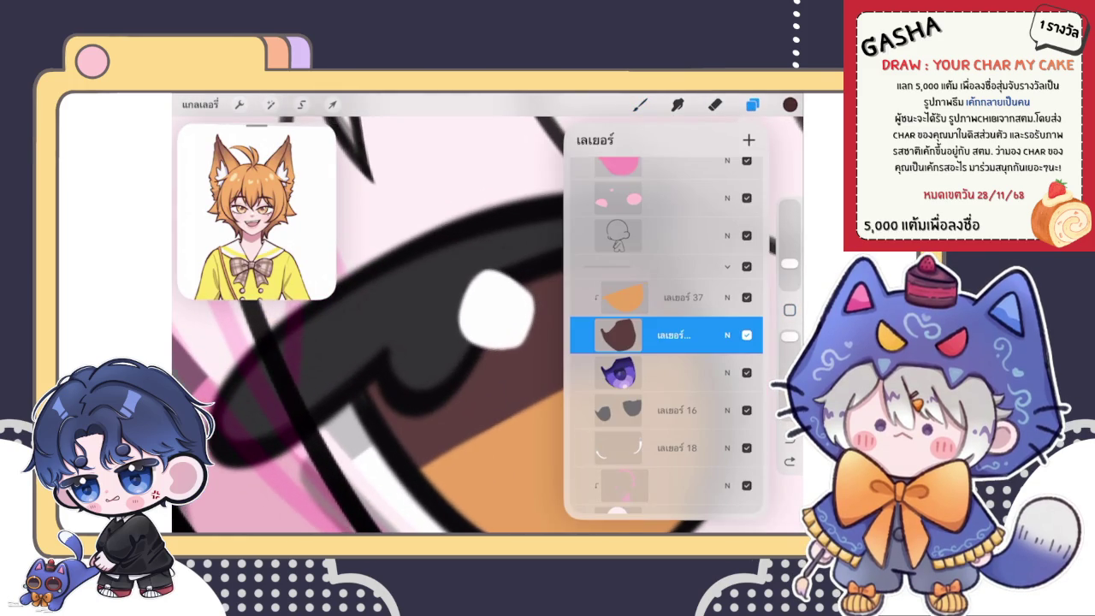
left_click(618, 335)
left_click(752, 103)
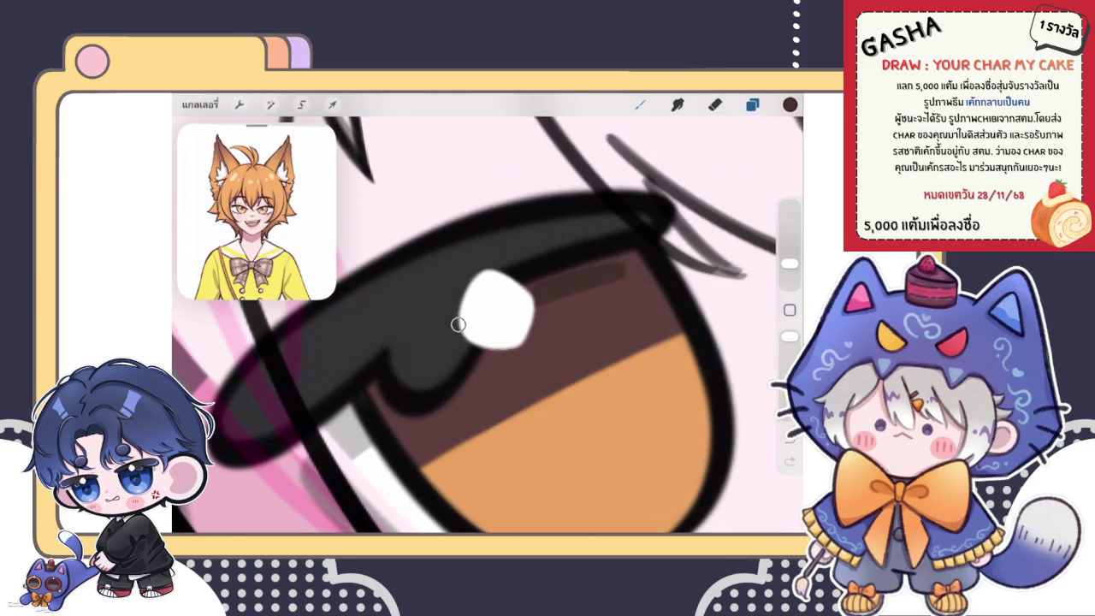
Paint dark brown over the light band atop the iris and under the eyelid.
left_click_drag(539, 300, 637, 267)
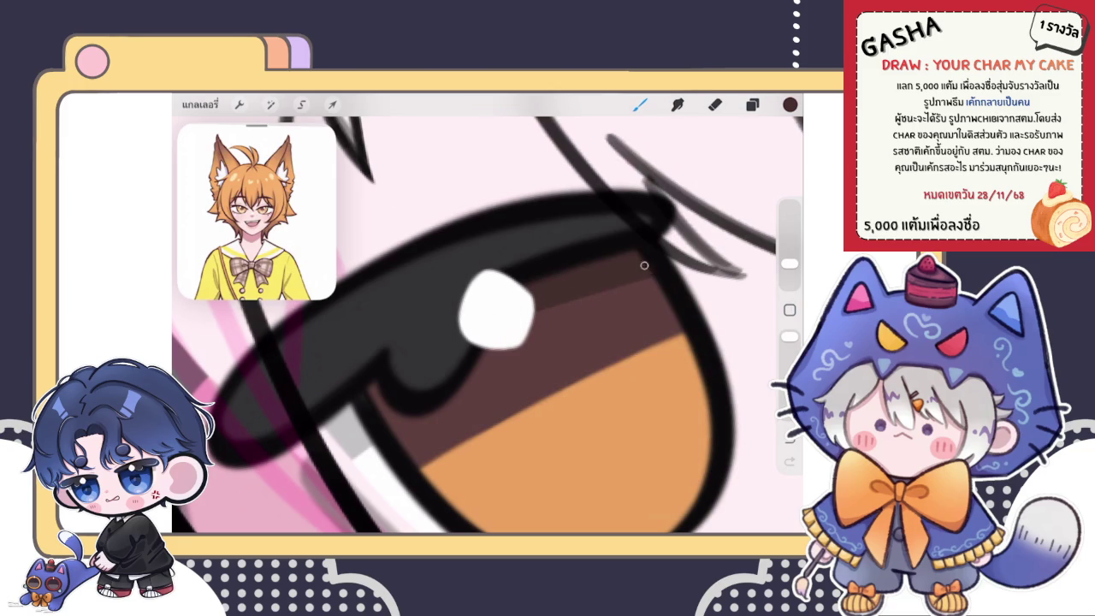
left_click_drag(556, 298, 645, 274)
left_click_drag(496, 308, 579, 275)
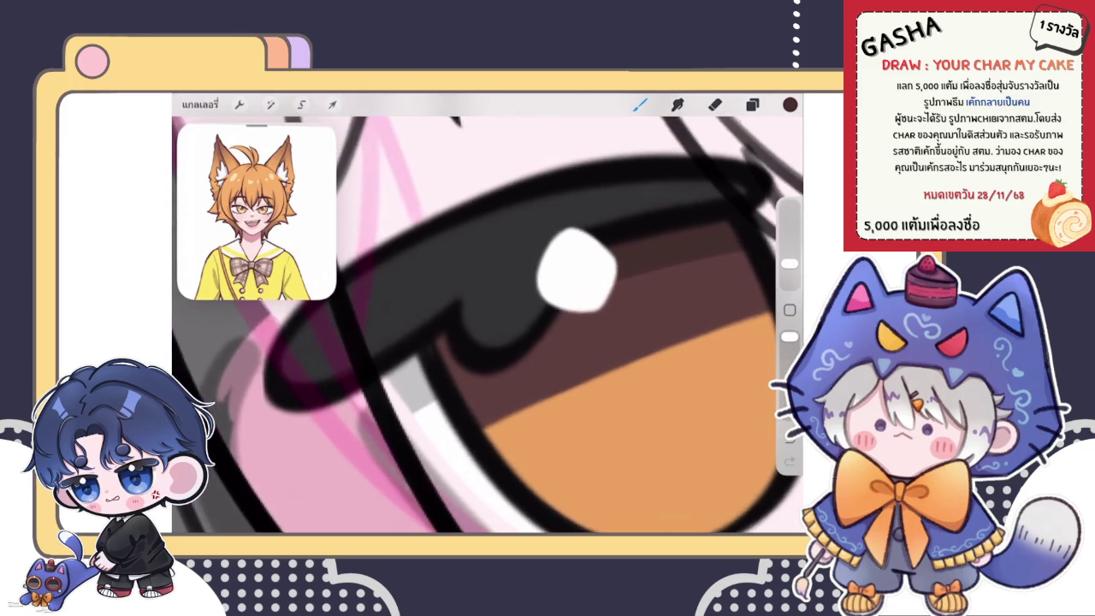
left_click_drag(475, 376, 586, 329)
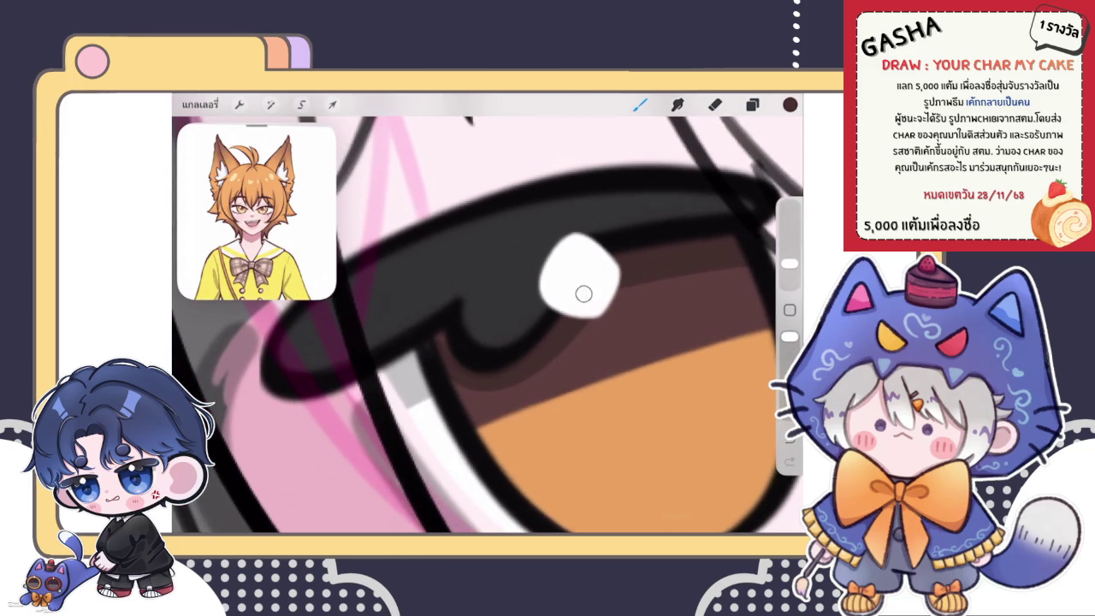
scroll(440, 325, "down", 3)
scroll(440, 325, "up", 3)
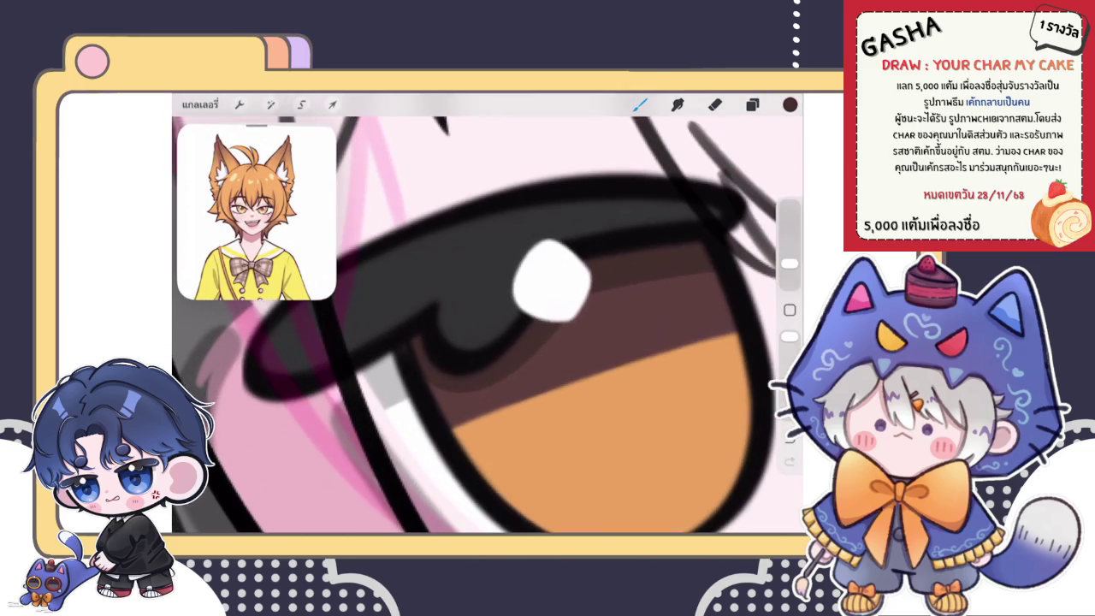
Undo and redo the eyelid stroke to compare, keep it, and zoom out to review.
key("ctrl+z")
key("ctrl+shift+z")
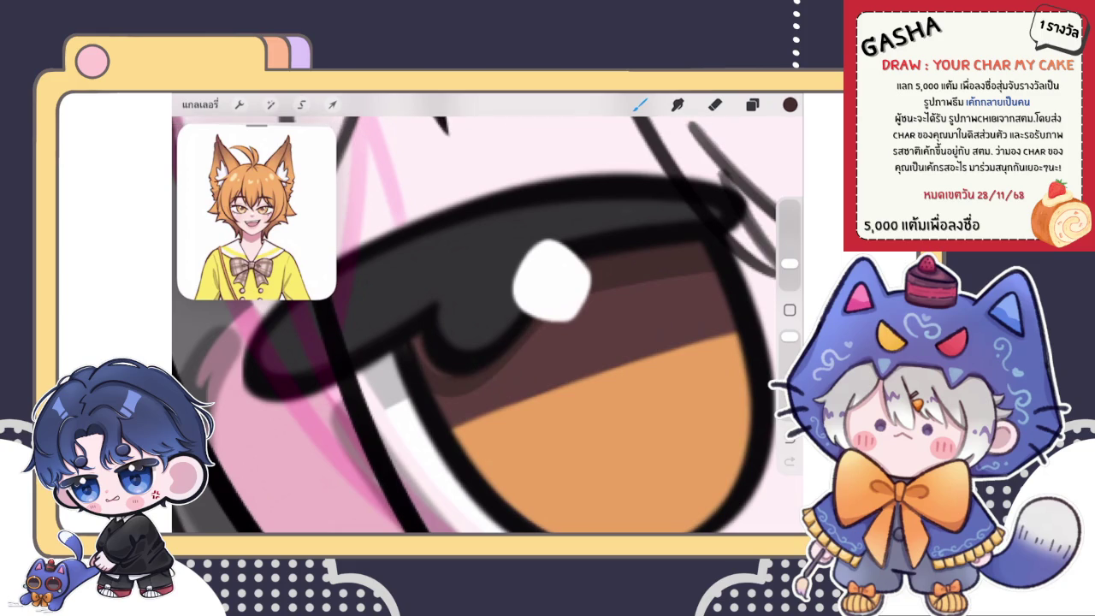
key("ctrl+z")
key("ctrl+shift+z")
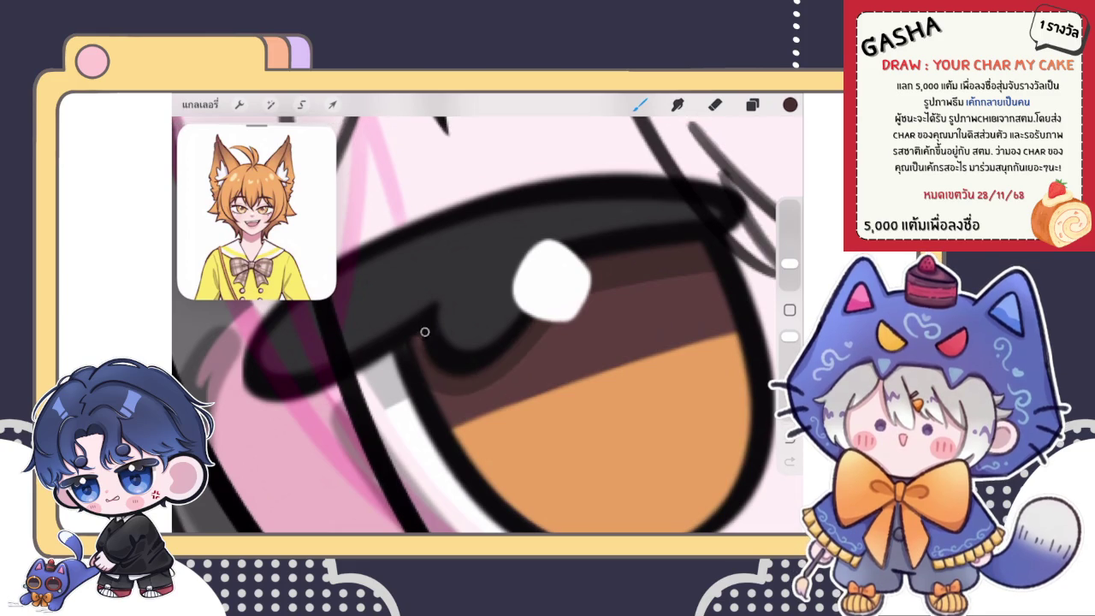
scroll(487, 313, "down", 5)
scroll(487, 313, "down", 3)
scroll(487, 313, "down", 1)
scroll(497, 333, "up", 2)
scroll(496, 334, "up", 2)
scroll(496, 333, "up", 2)
scroll(496, 334, "up", 2)
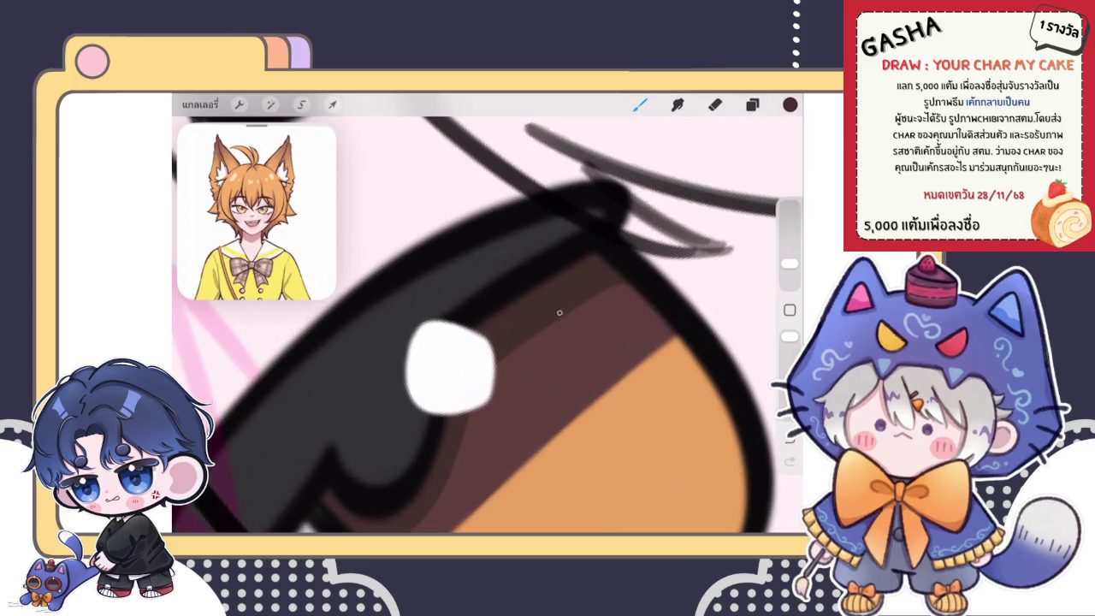
scroll(487, 325, "down", 2)
scroll(487, 325, "down", 2)
scroll(488, 325, "down", 2)
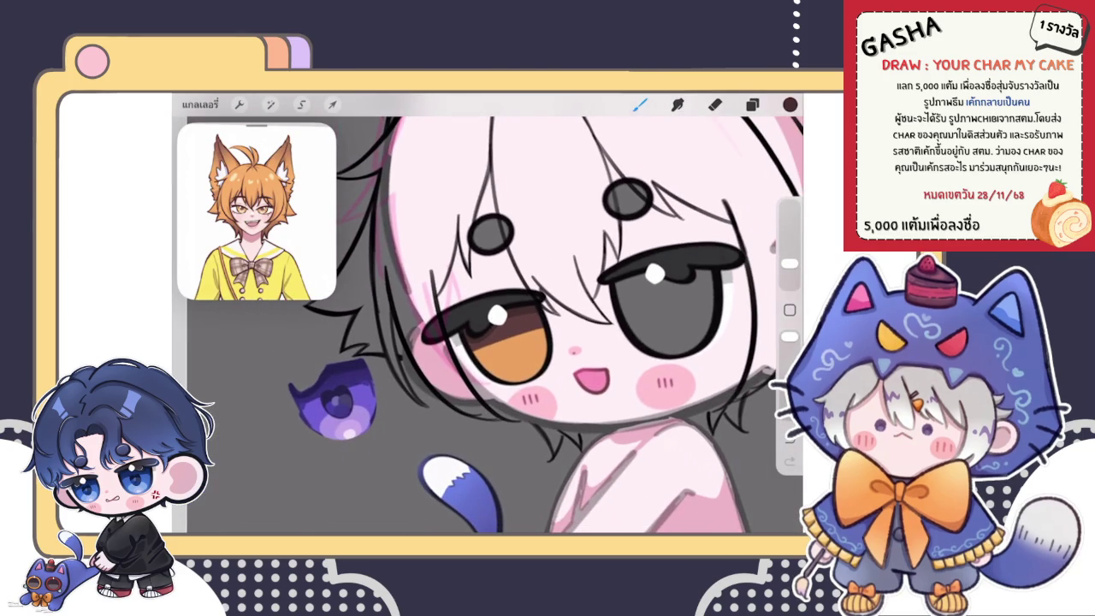
scroll(494, 313, "down", 2)
scroll(494, 313, "down", 2)
scroll(495, 313, "down", 1)
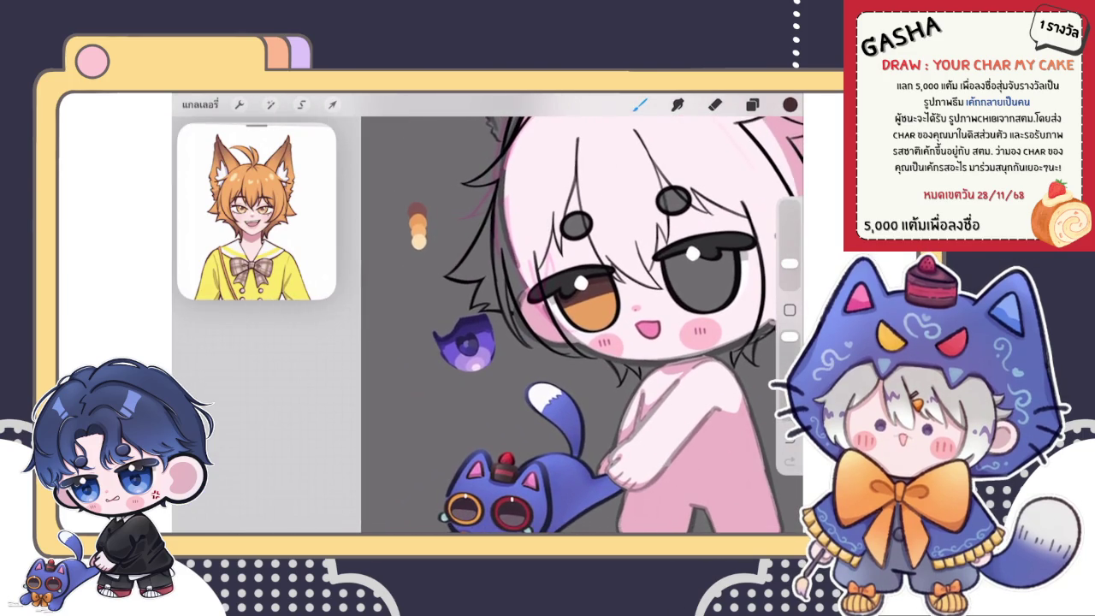
scroll(495, 313, "up", 2)
scroll(495, 313, "up", 2)
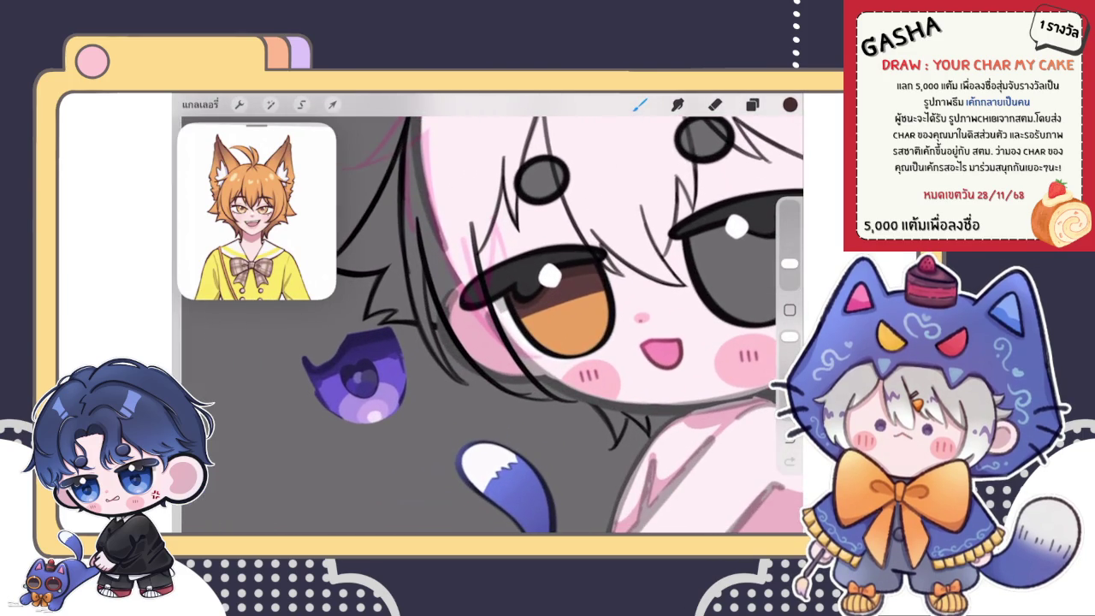
scroll(494, 313, "down", 3)
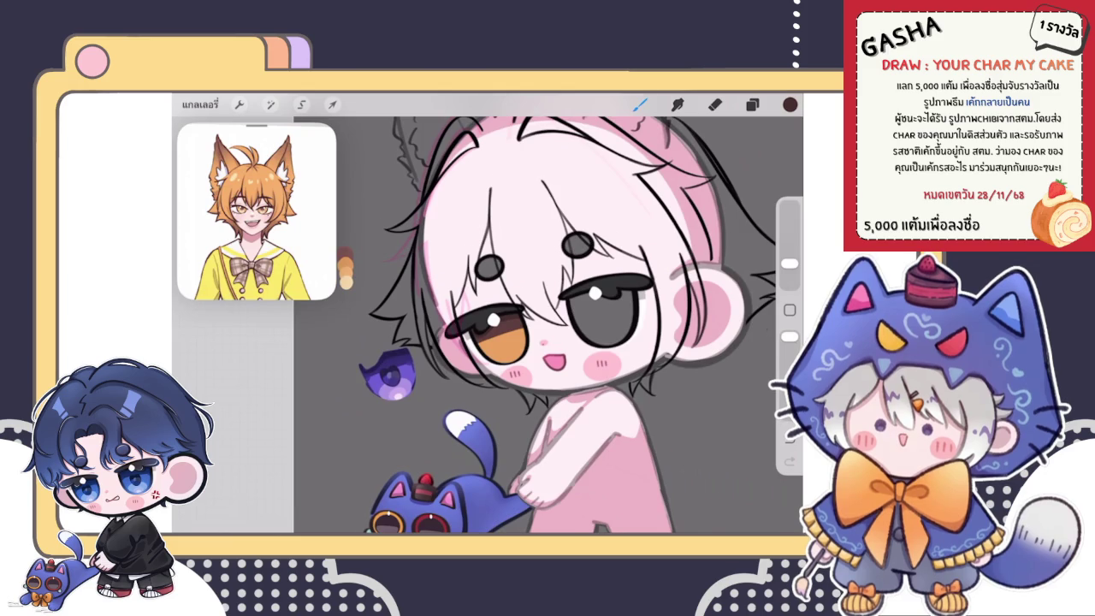
Hide the purple eye sticker layer and select the orange iris Layer 37.
scroll(494, 313, "up", 1)
scroll(573, 325, "down", 1)
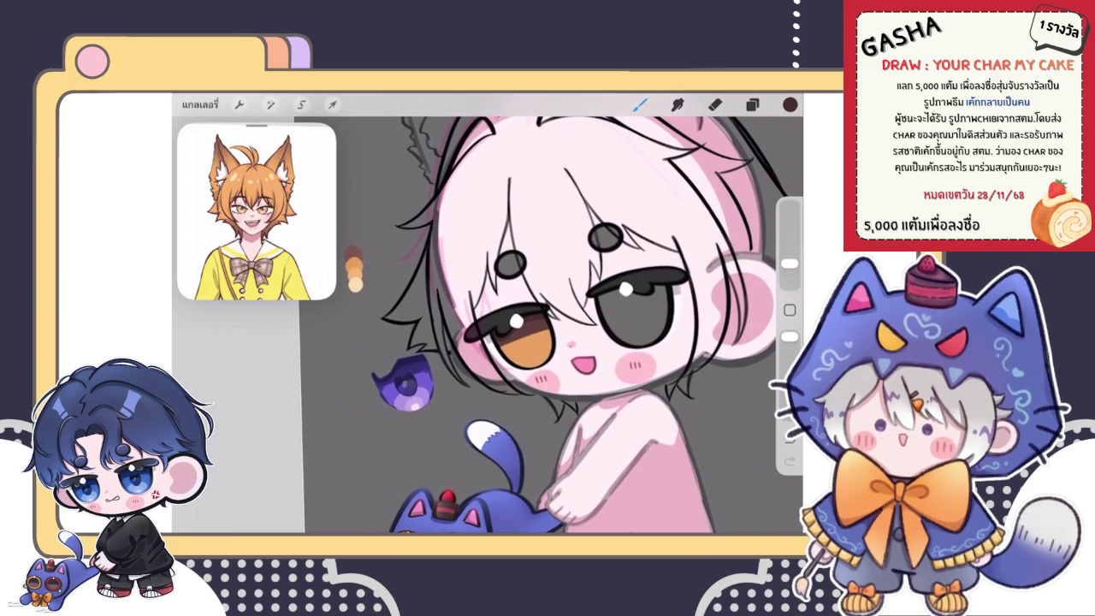
left_click(752, 104)
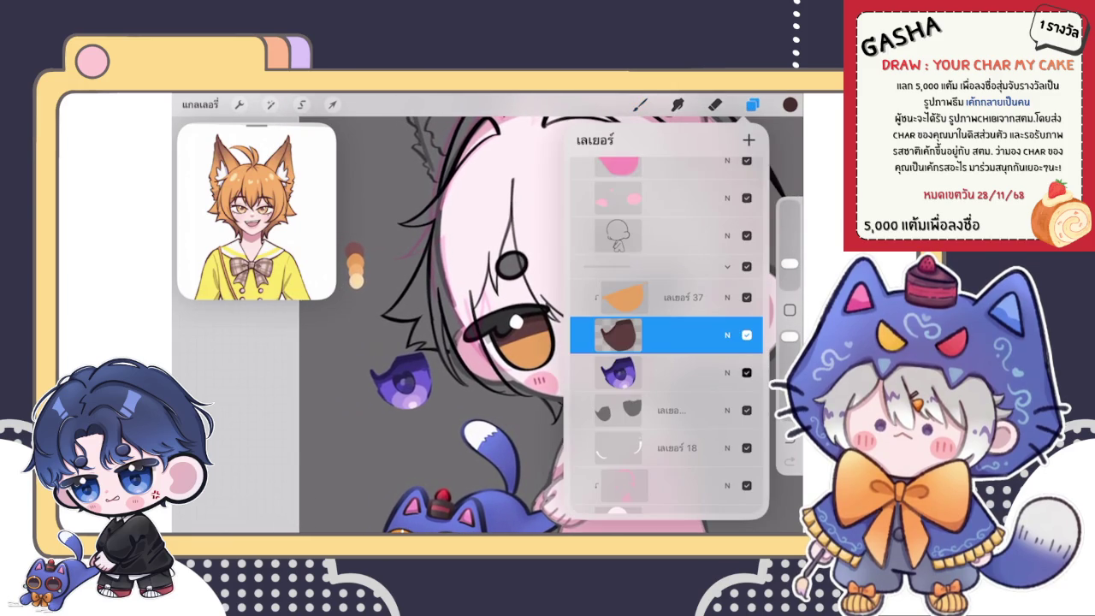
left_click(747, 372)
left_click(667, 297)
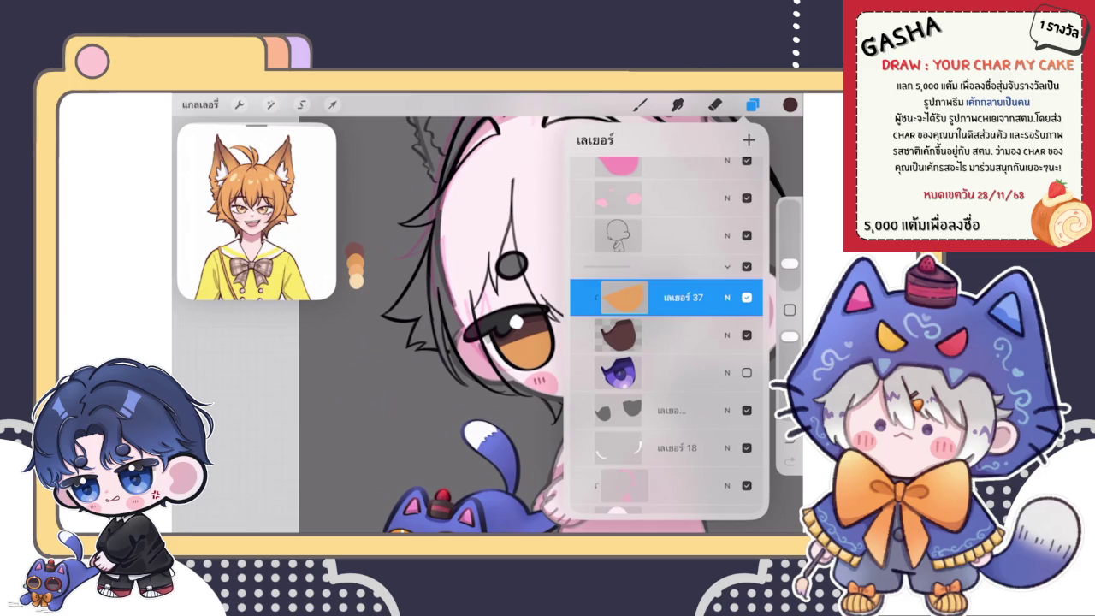
Add blank Layer 38 above Layer 37 and zoom into the left eye.
left_click(748, 139)
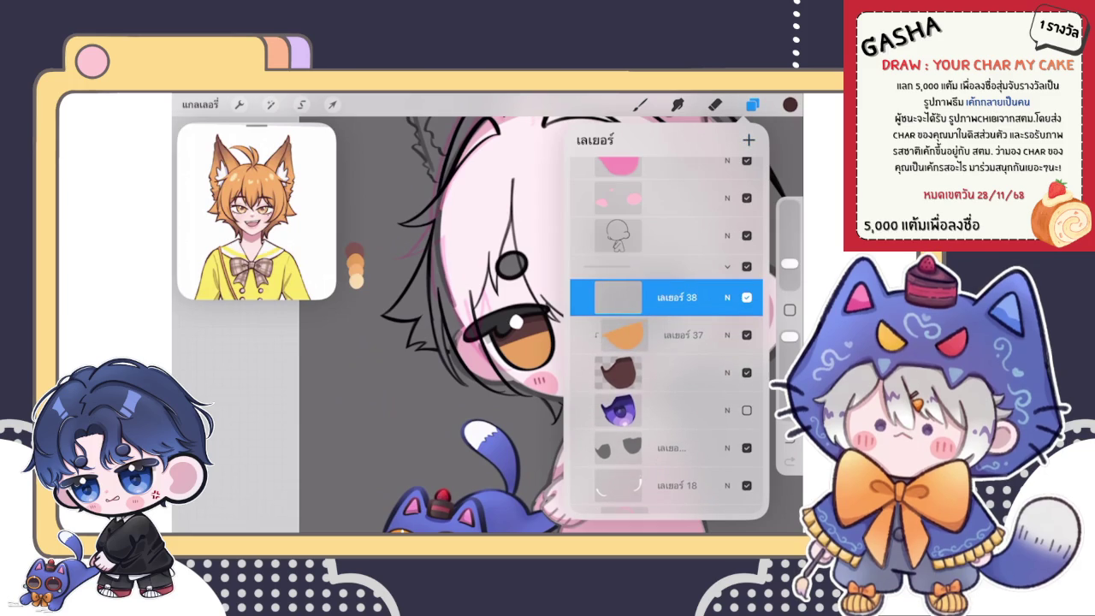
left_click(667, 297)
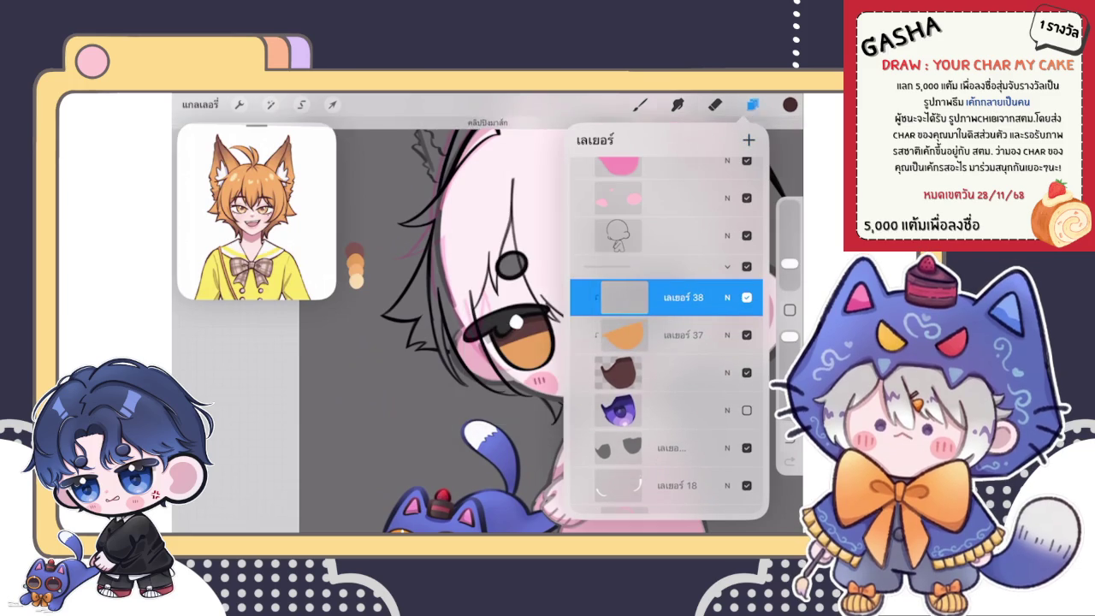
left_click(640, 104)
scroll(513, 342, "up", 3)
scroll(513, 342, "up", 3)
scroll(513, 342, "up", 3)
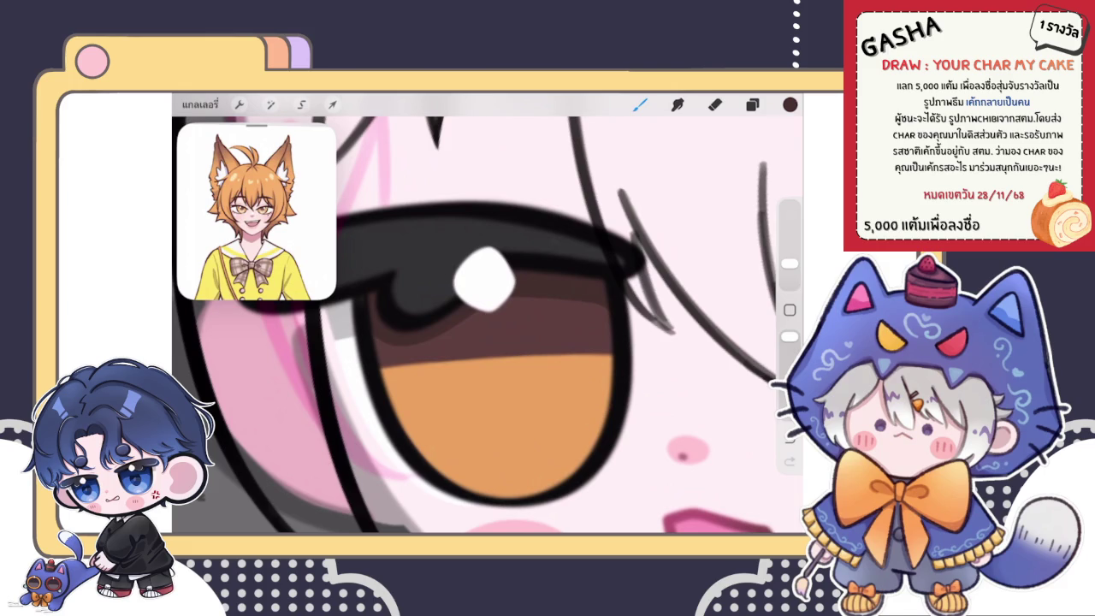
Show the orange-haired character image in the Reference window.
scroll(487, 317, "down", 2)
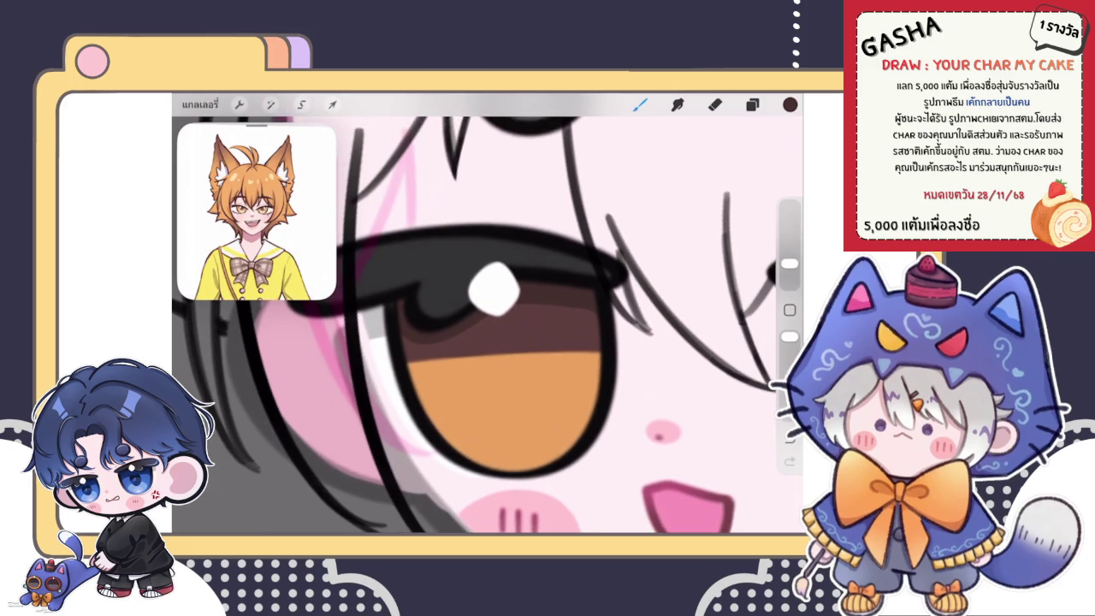
left_click(256, 214)
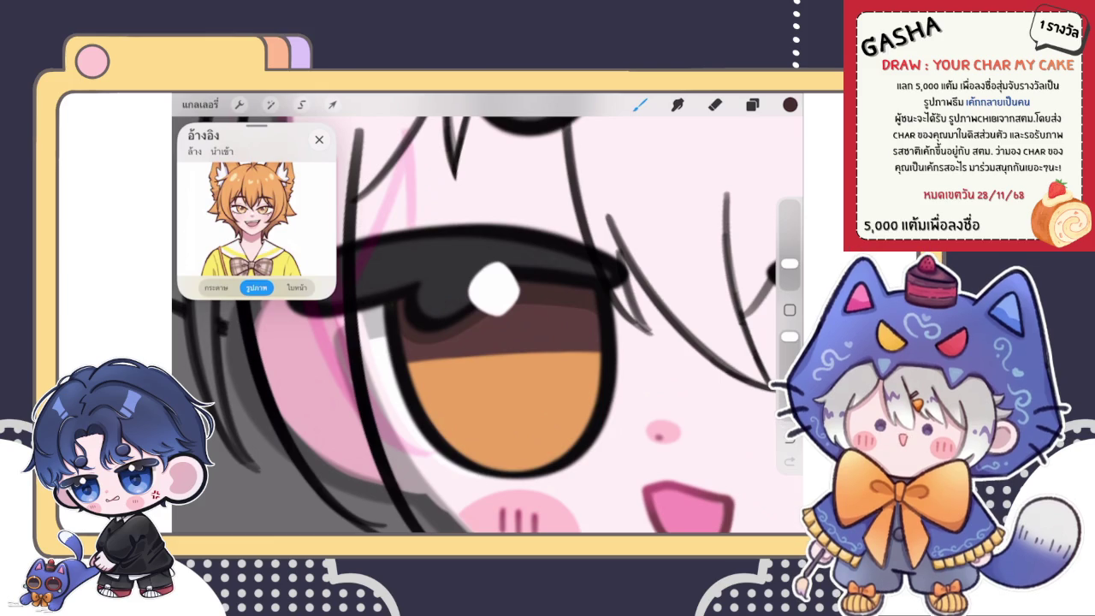
left_click(216, 287)
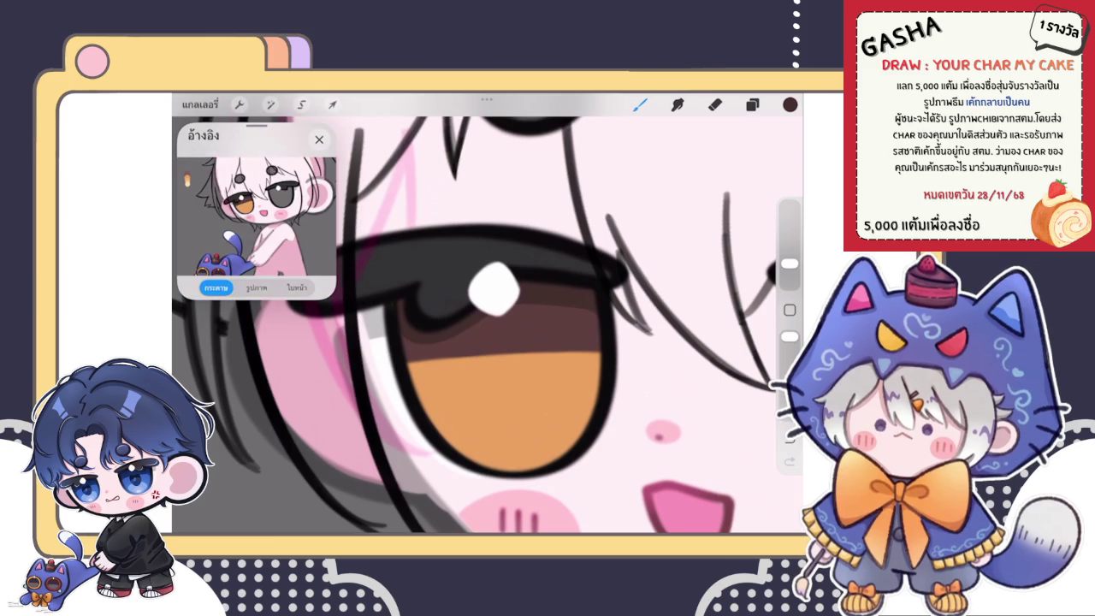
left_click(257, 288)
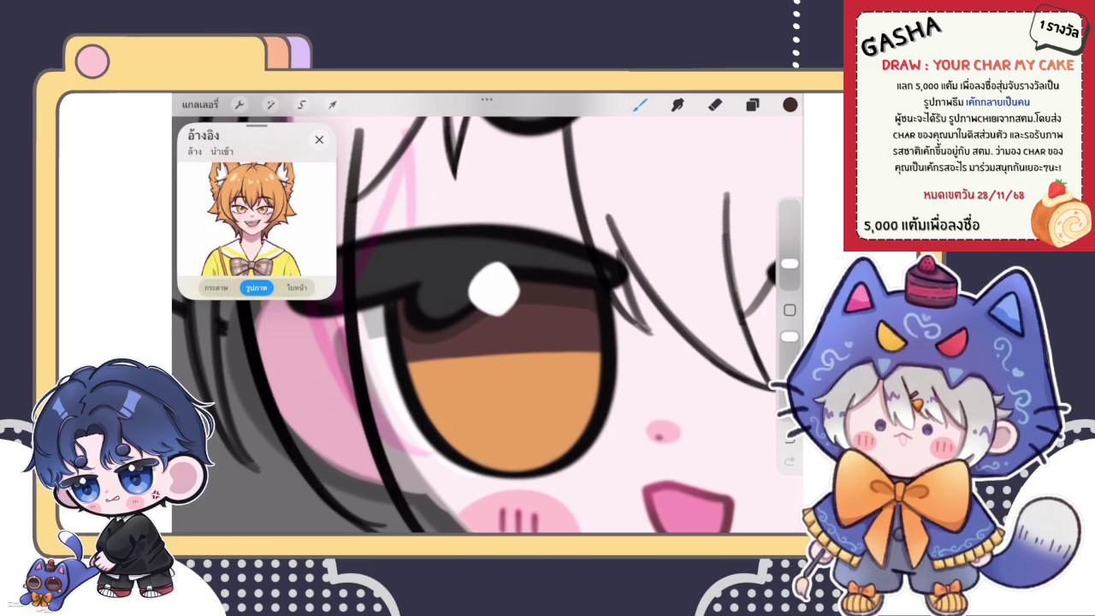
Import the Santa-hat character photo as reference and zoom onto its heart-pupil eye.
left_click(257, 214)
left_click(226, 151)
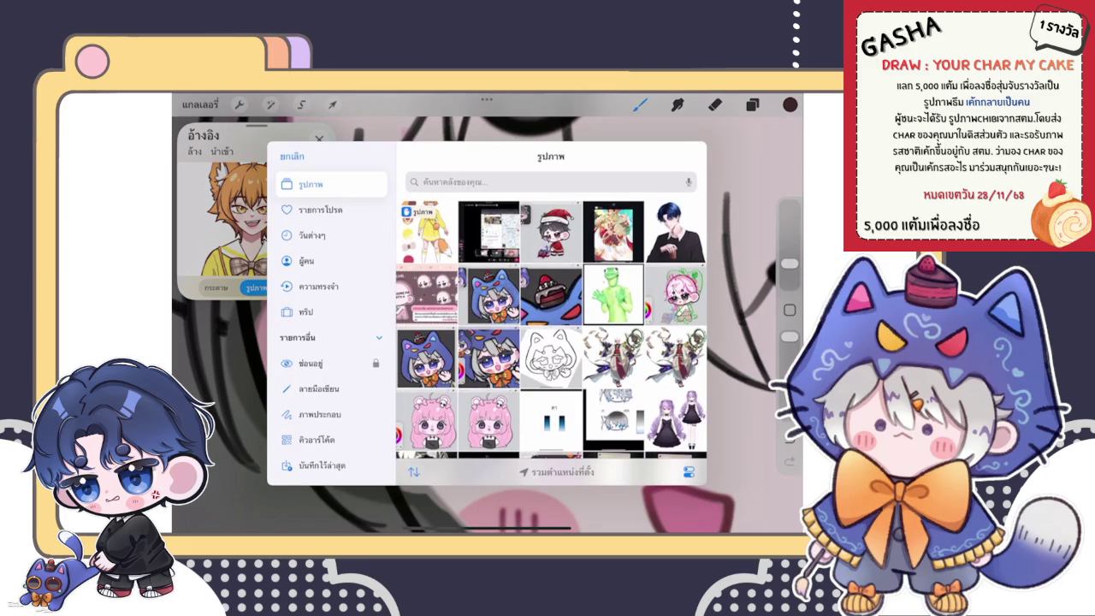
left_click(551, 231)
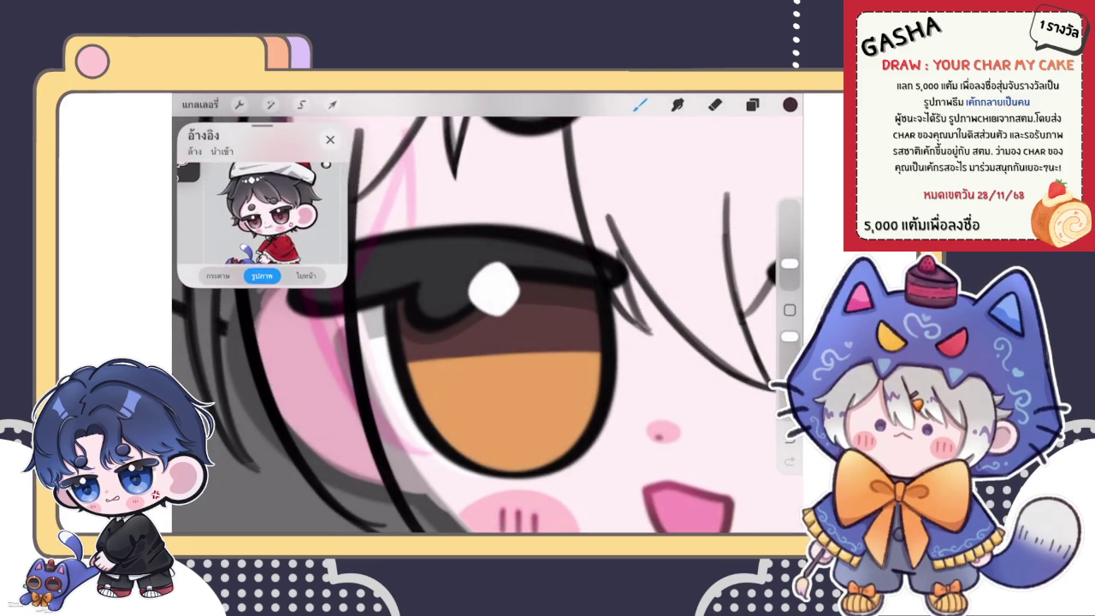
scroll(263, 205, "up", 2)
scroll(263, 205, "up", 2)
scroll(263, 205, "up", 2)
scroll(262, 205, "up", 2)
scroll(262, 205, "up", 3)
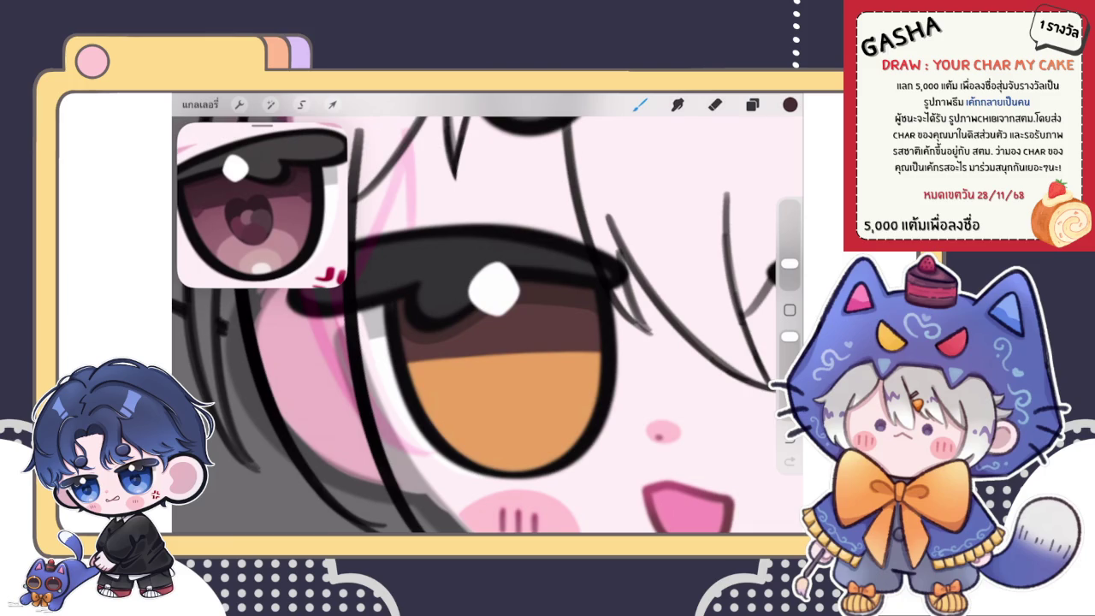
Glance at the layer list and zoom back out on the canvas.
left_click(751, 104)
left_click(640, 104)
scroll(487, 325, "down", 3)
scroll(488, 325, "down", 3)
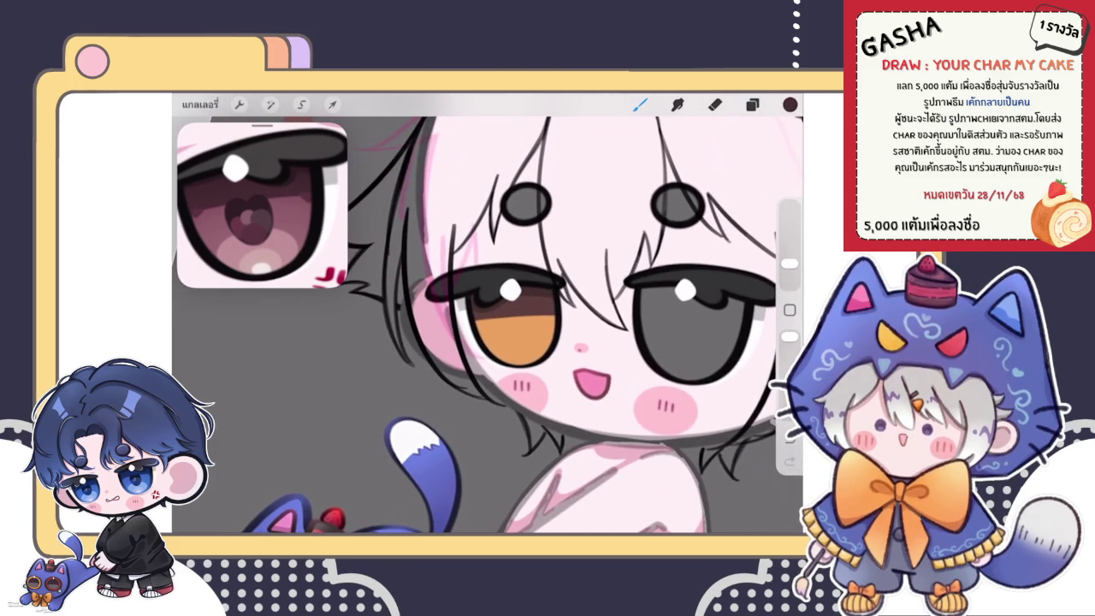
Paint a lighter orange patch across the lower part of the left iris.
scroll(487, 325, "down", 2)
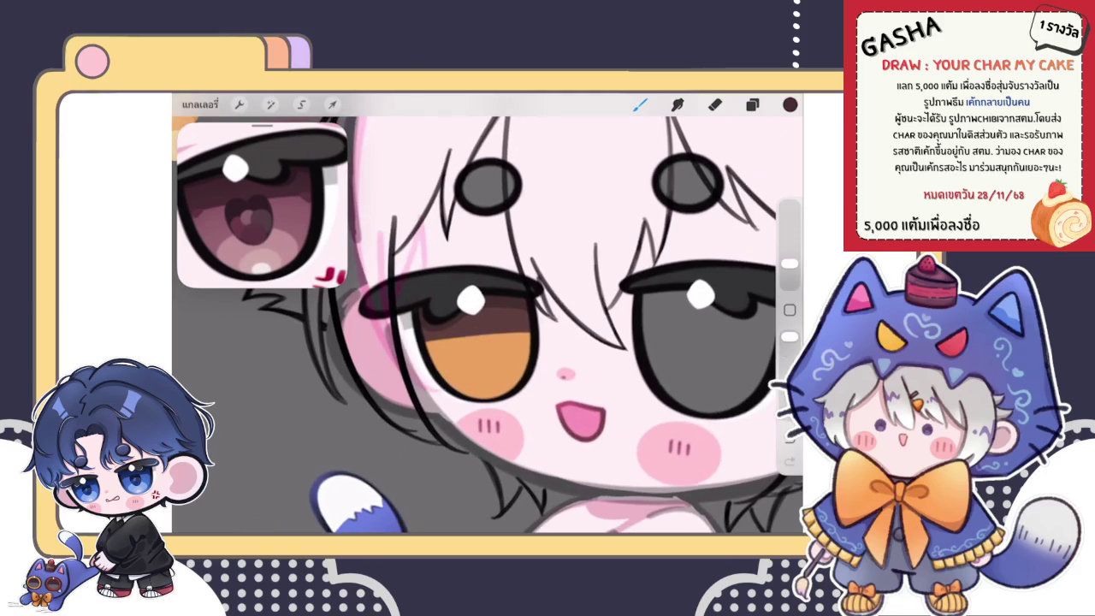
scroll(488, 325, "down", 2)
scroll(488, 325, "up", 2)
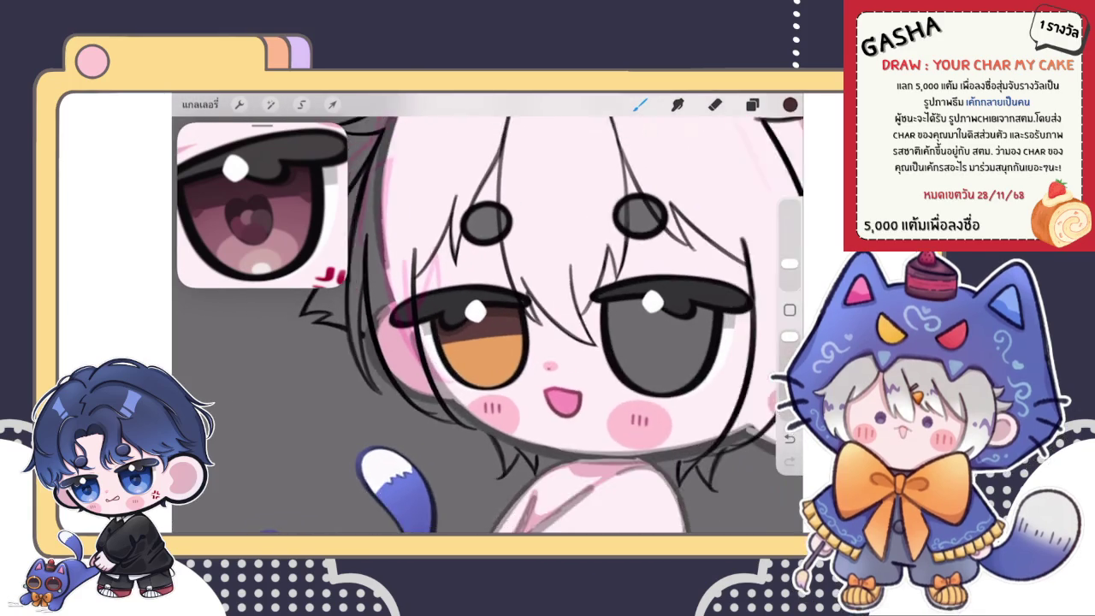
scroll(487, 325, "up", 2)
scroll(487, 325, "up", 2)
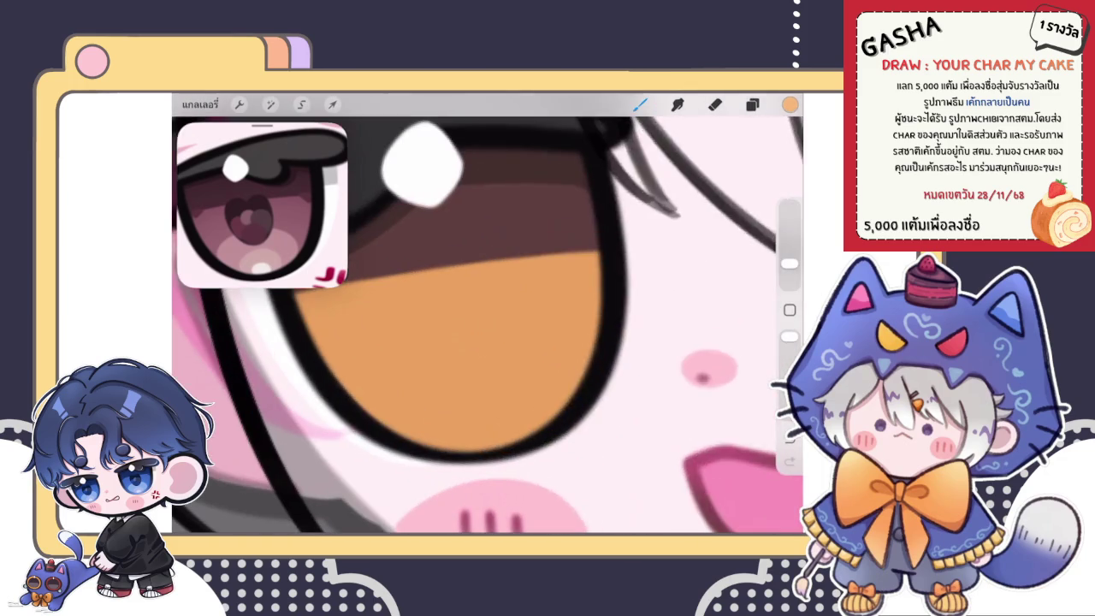
left_click(639, 103)
left_click_drag(410, 438, 432, 421)
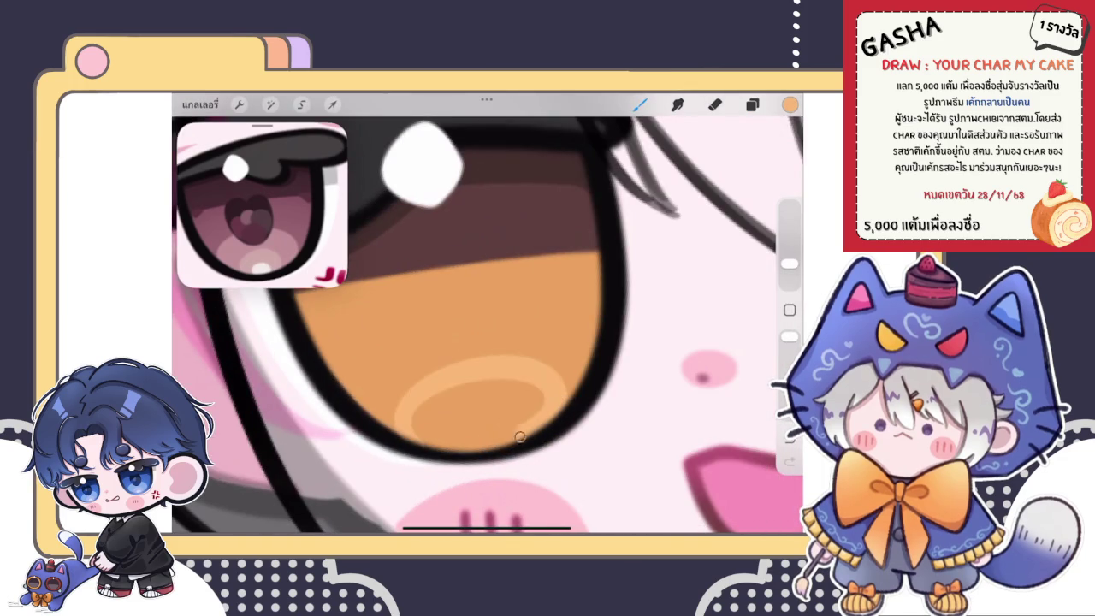
Repaint the iris highlight in a lighter orange and put it into Warp transform.
left_click(790, 104)
left_click(666, 202)
left_click(521, 433)
mouse_move(410, 436)
left_mouse_down()
mouse_move(533, 377)
mouse_move(462, 427)
left_mouse_up()
scroll(462, 428, "down", 3)
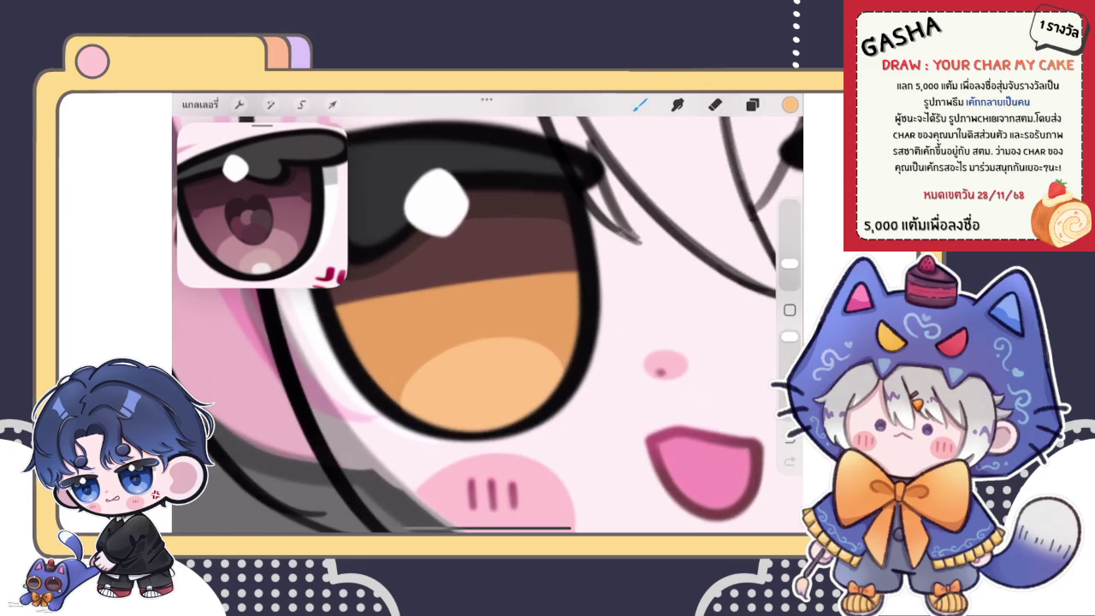
scroll(535, 384, "down", 1)
scroll(488, 325, "up", 2)
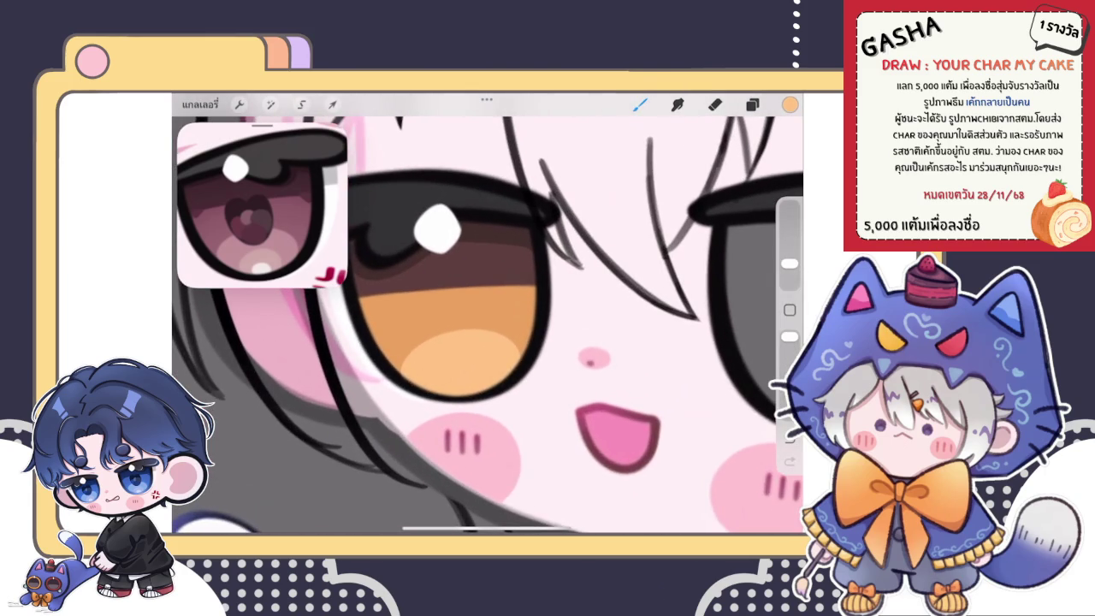
left_click(332, 105)
left_click(585, 470)
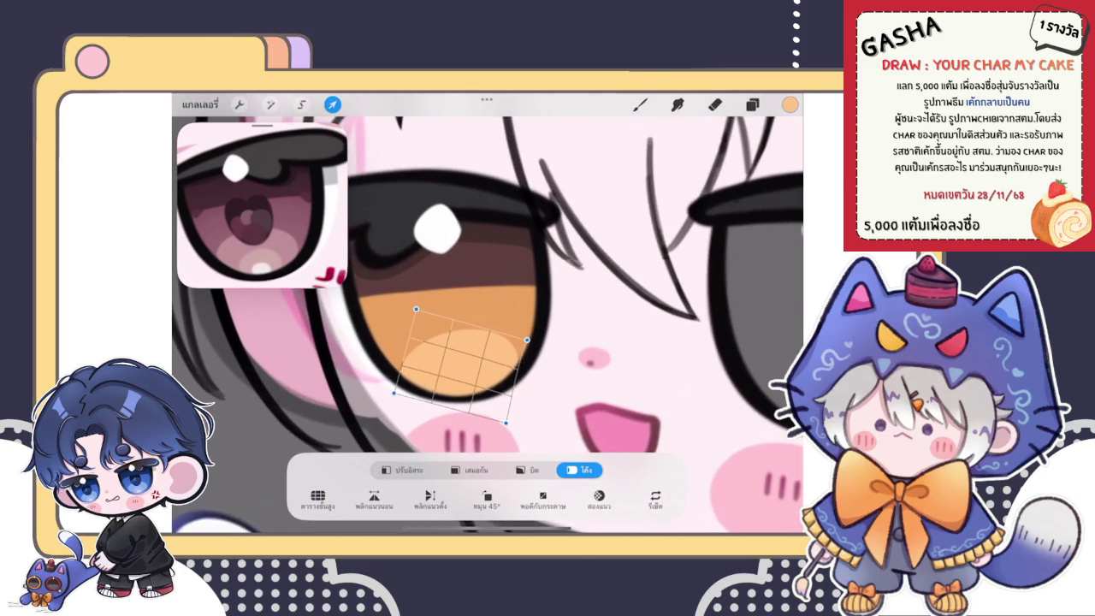
Warp the highlight's lower-left corner and left side to follow the eye's curve.
left_click_drag(394, 393, 398, 391)
left_click_drag(427, 342, 430, 344)
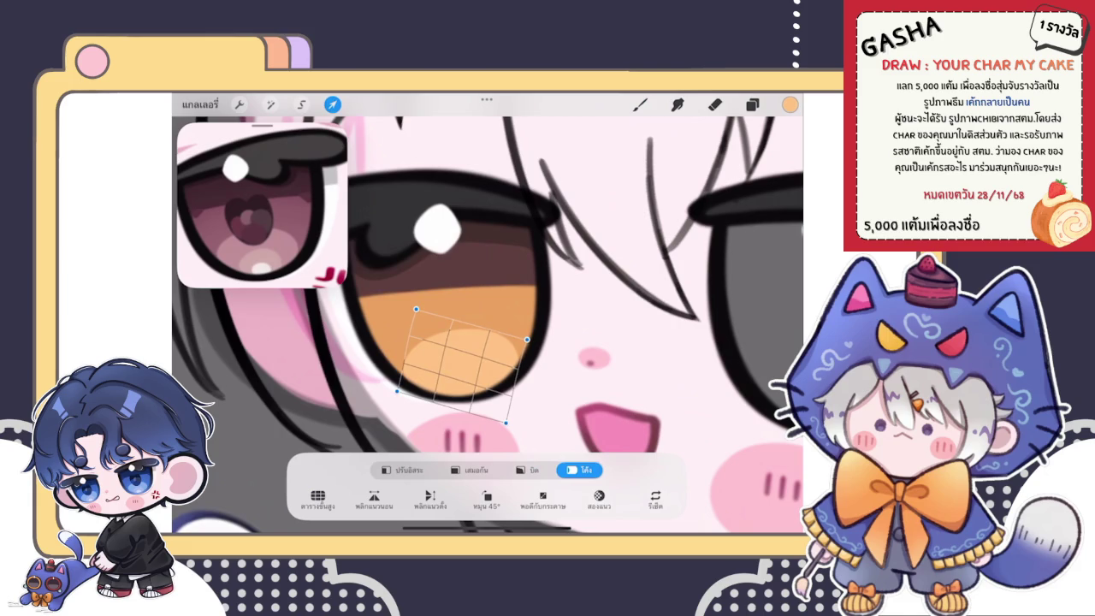
left_click(639, 103)
scroll(487, 325, "up", 5)
Lasso the iris highlight with Selection and adjust it with Transform.
left_click(301, 103)
mouse_move(403, 332)
left_mouse_down()
mouse_move(460, 305)
mouse_move(404, 331)
left_mouse_up()
left_click(333, 104)
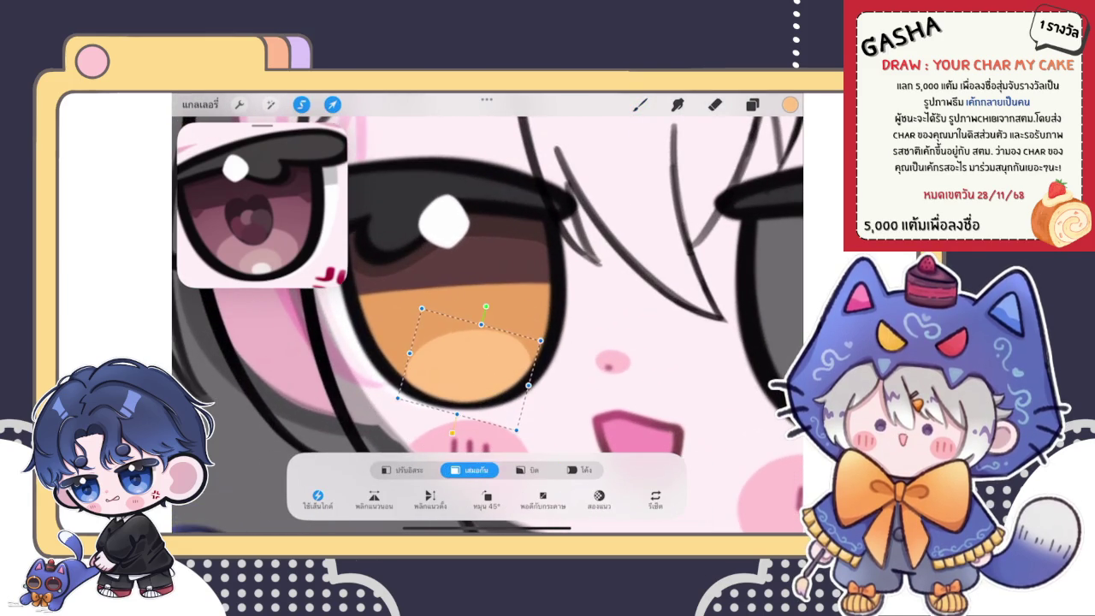
left_click(640, 103)
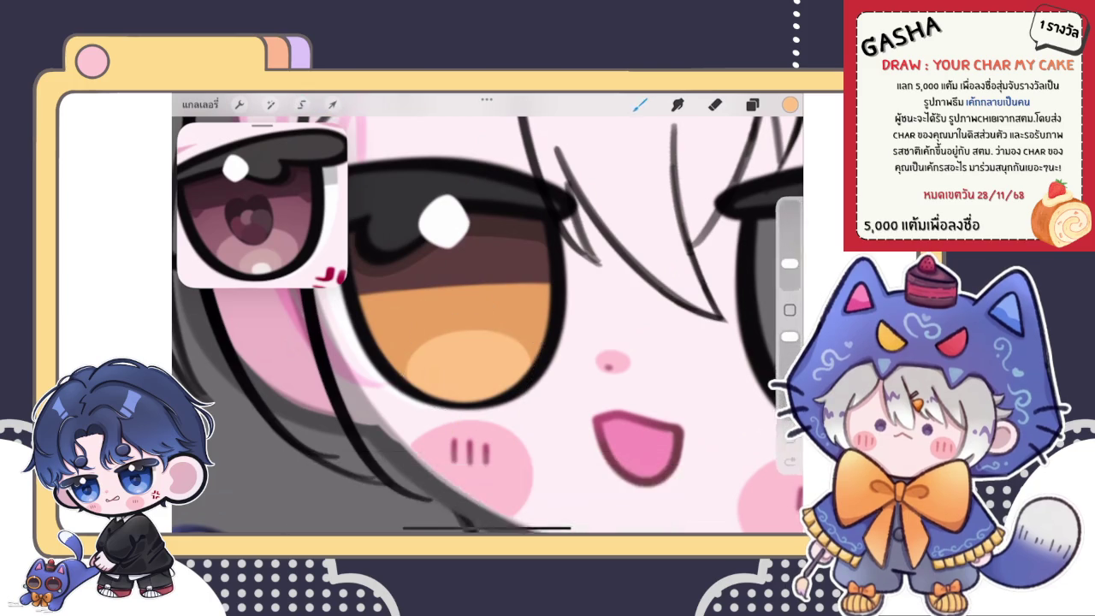
scroll(487, 325, "down", 5)
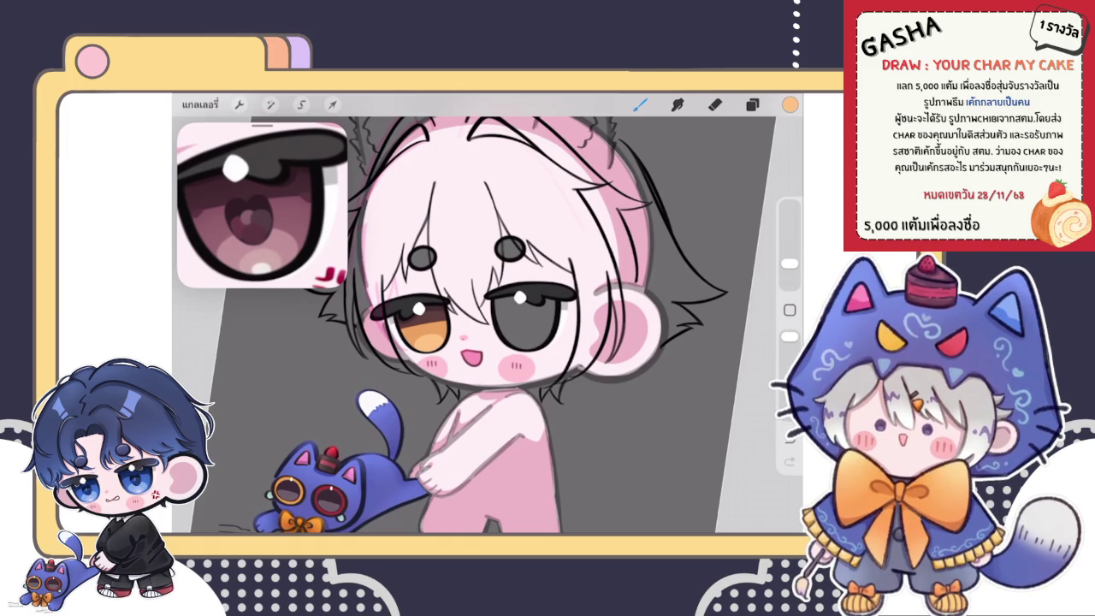
scroll(445, 325, "up", 5)
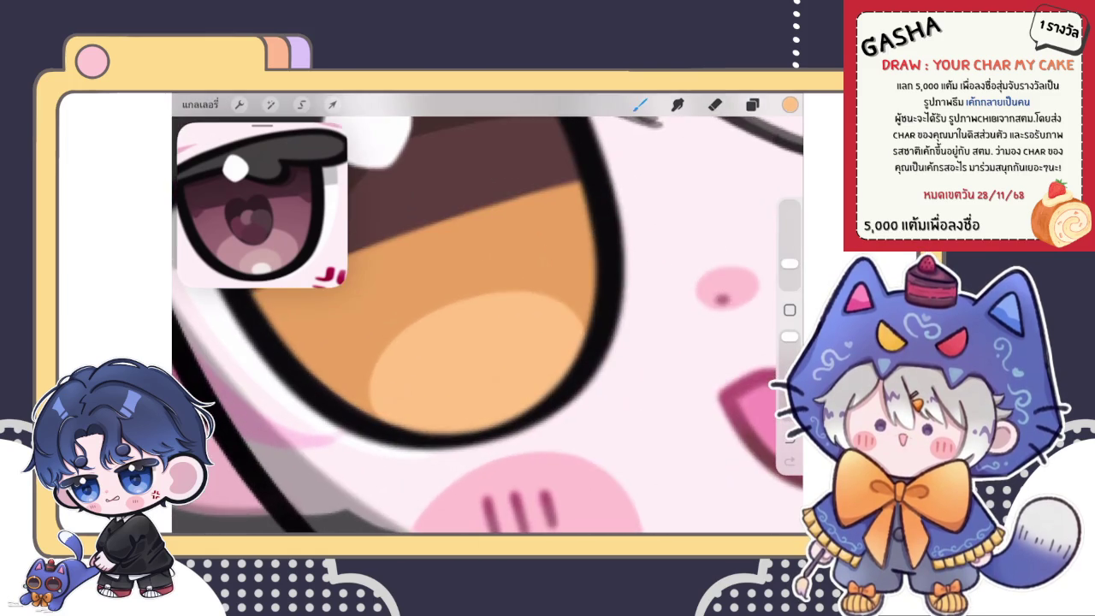
Try pale highlight strokes in the lower iris with the current colour, undoing them.
left_click(751, 104)
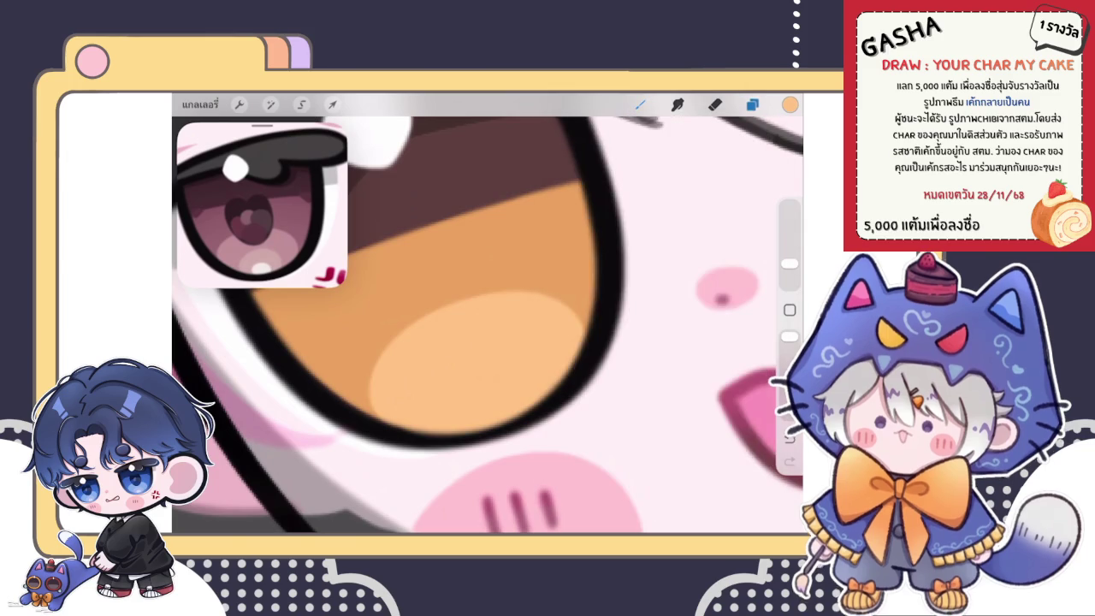
left_click(790, 104)
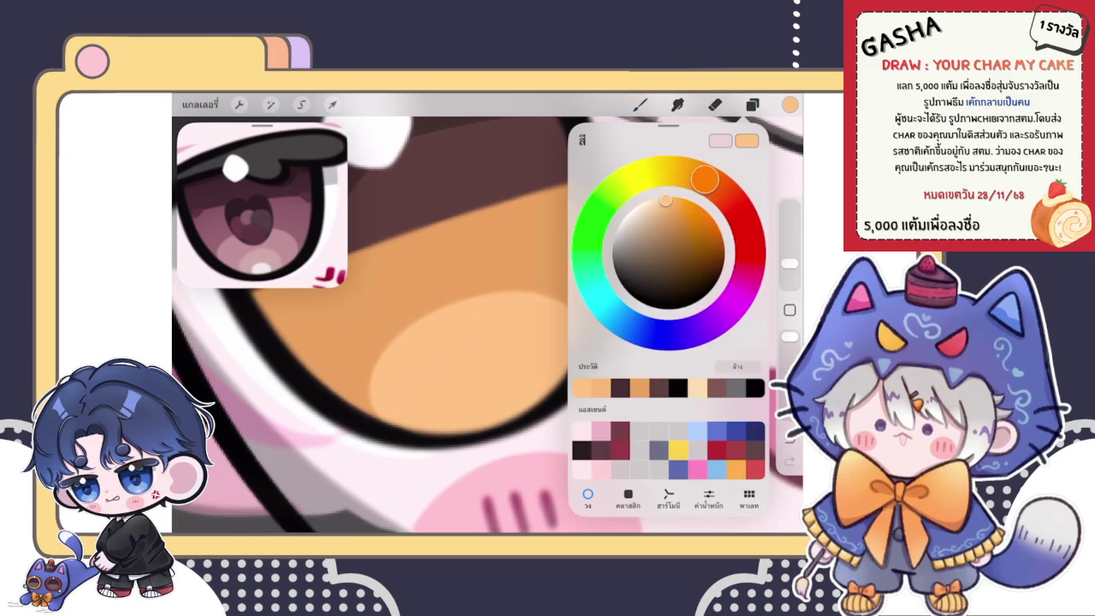
scroll(488, 325, "down", 5)
scroll(487, 325, "up", 3)
left_click_drag(509, 402, 556, 416)
key("ctrl+z")
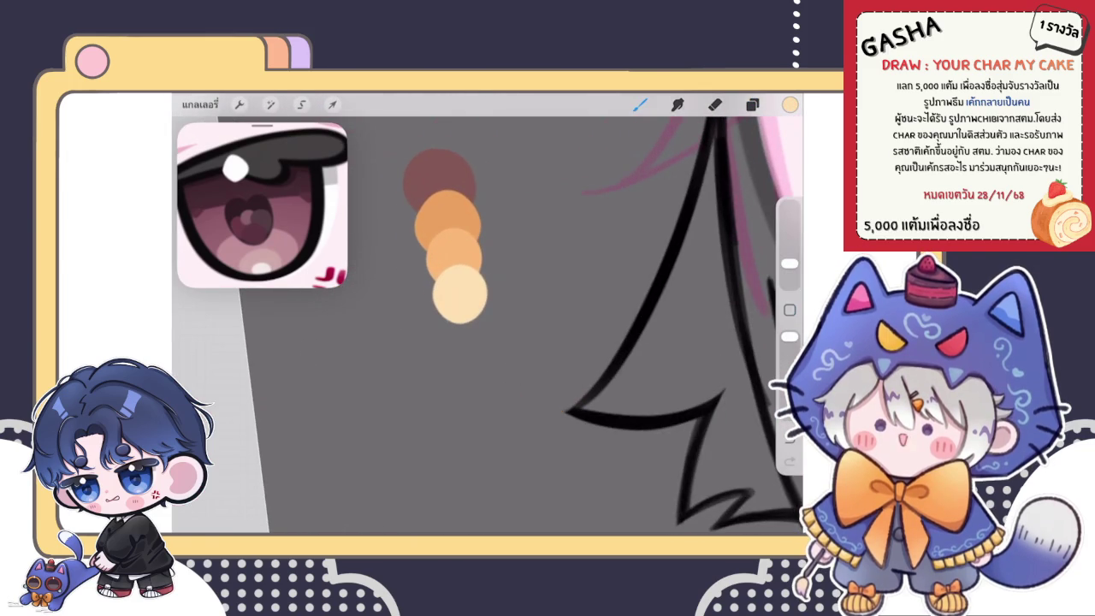
scroll(599, 325, "down", 5)
scroll(641, 350, "up", 2)
scroll(641, 350, "up", 3)
scroll(642, 350, "up", 3)
left_click_drag(479, 376, 548, 389)
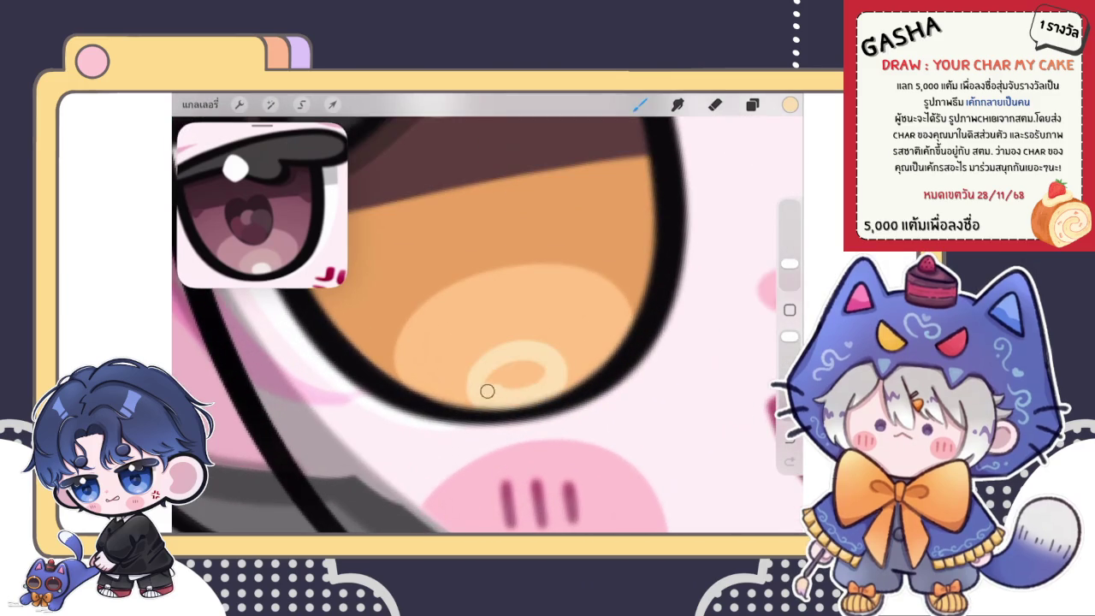
scroll(496, 342, "up", 2)
key("ctrl+z")
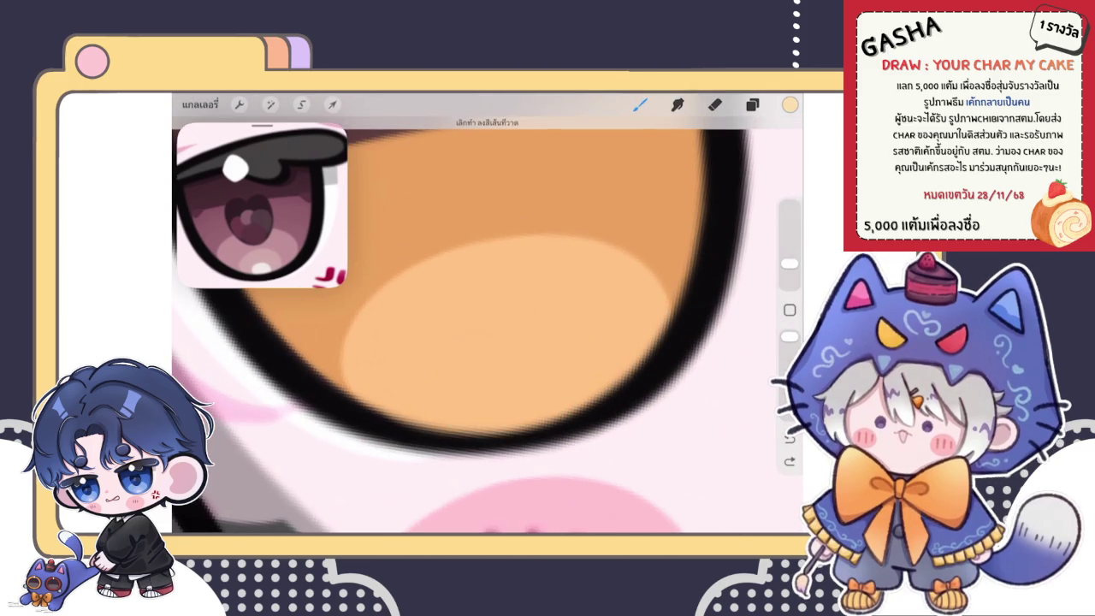
Switch to a paler yellow and brush a small highlight blob in the lower iris.
left_click(790, 103)
left_click(656, 200)
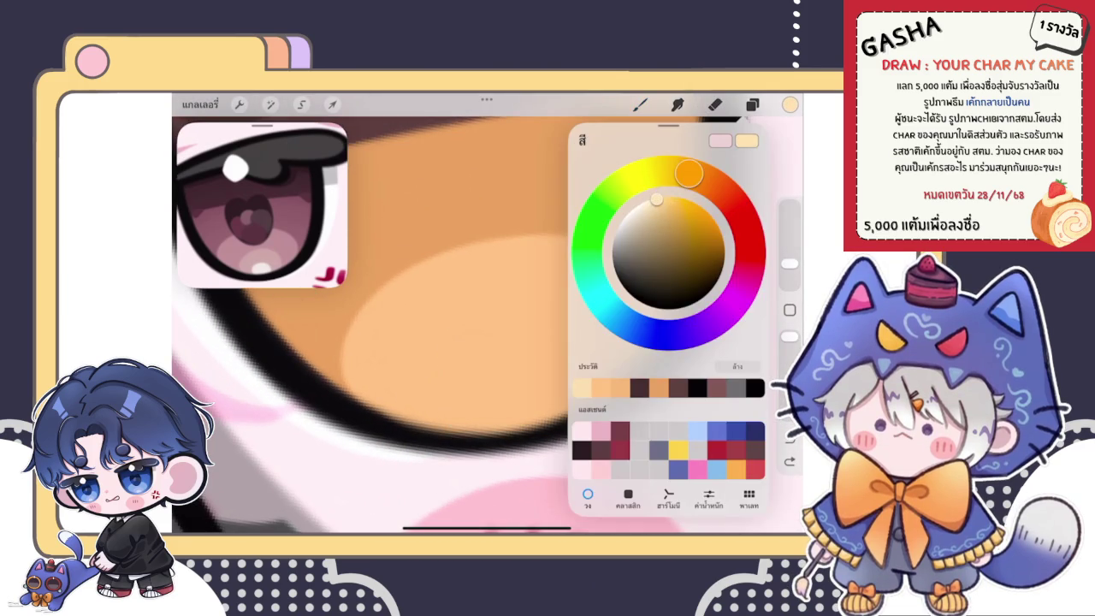
left_click_drag(464, 378, 533, 378)
key("ctrl+z")
mouse_move(462, 394)
left_mouse_down()
mouse_move(541, 348)
mouse_move(496, 403)
mouse_move(496, 363)
left_mouse_up()
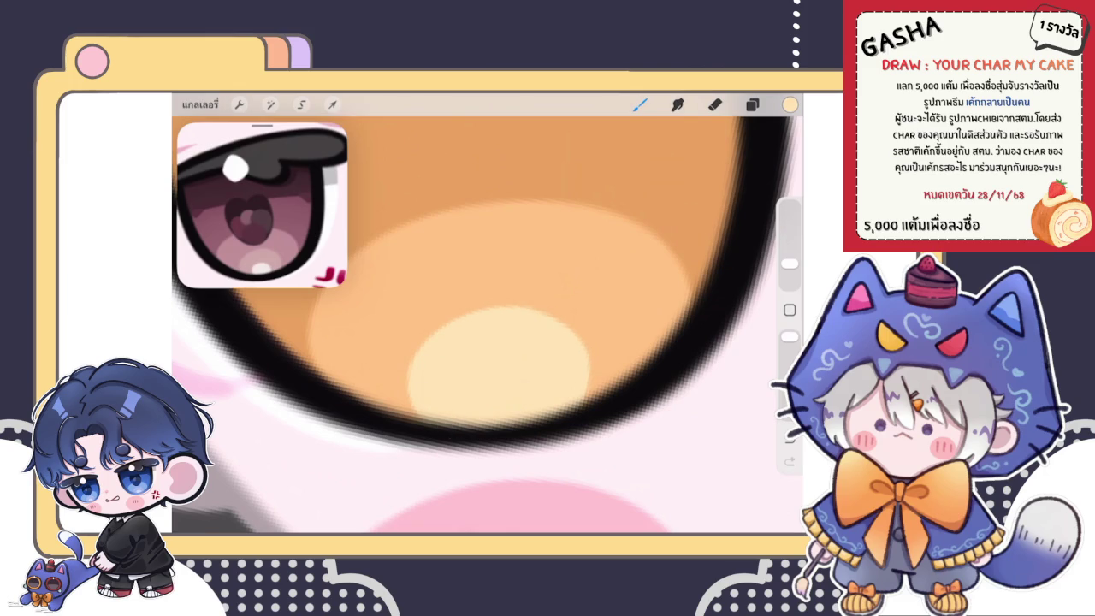
key("ctrl+z")
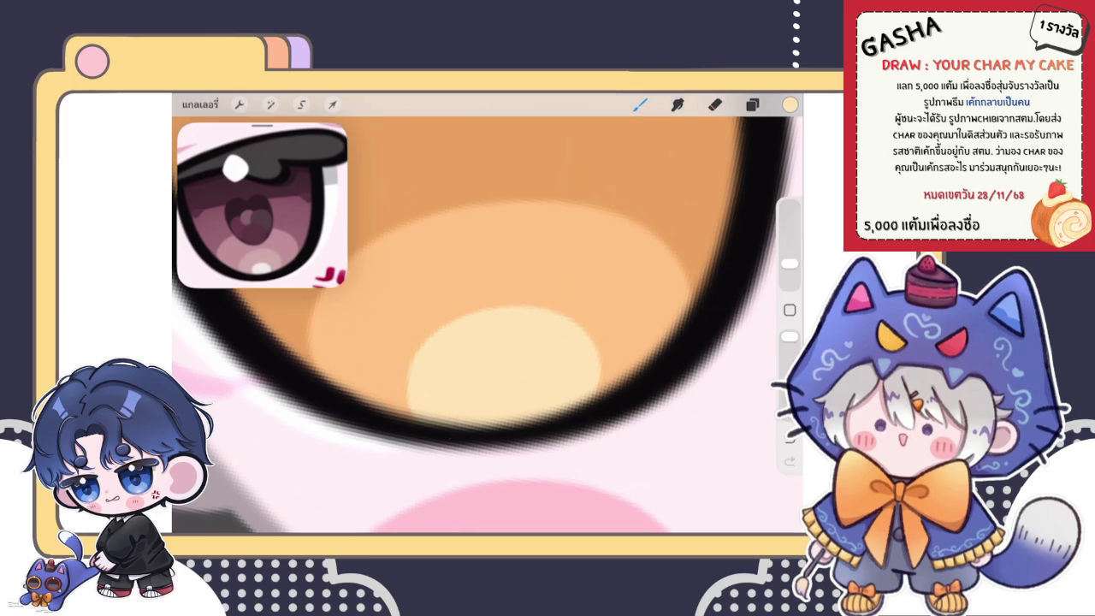
Zoom in and out on the amber iris to inspect its pale cream highlight.
scroll(487, 325, "down", 3)
scroll(487, 325, "down", 3)
scroll(488, 325, "up", 3)
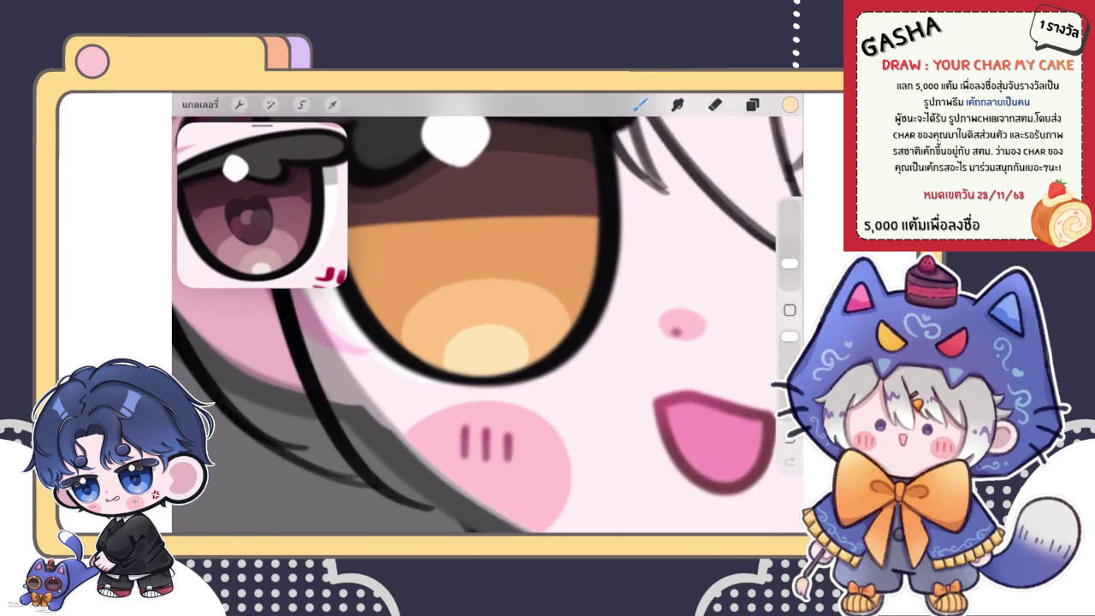
scroll(487, 325, "up", 3)
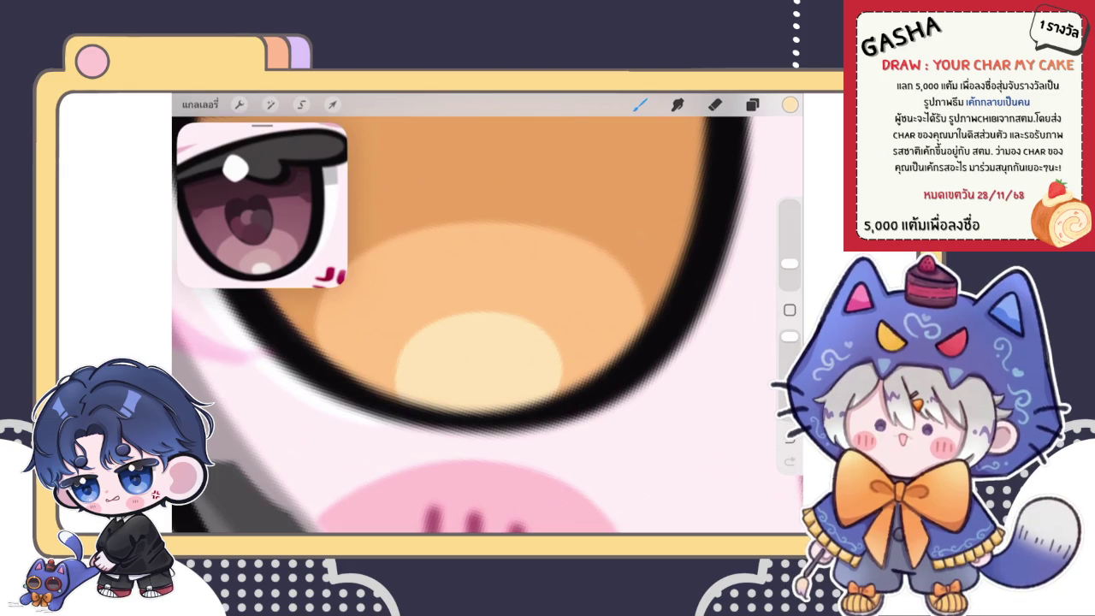
scroll(488, 325, "down", 3)
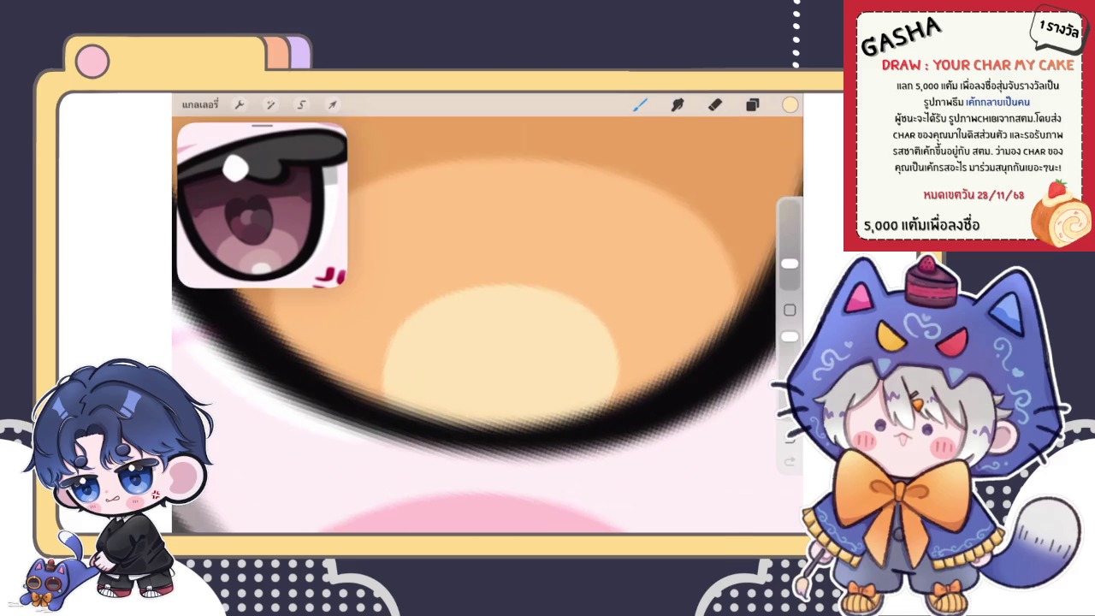
Pick near-white and paint a small glint on the lower iris.
left_click(789, 104)
left_click(644, 201)
left_click(640, 104)
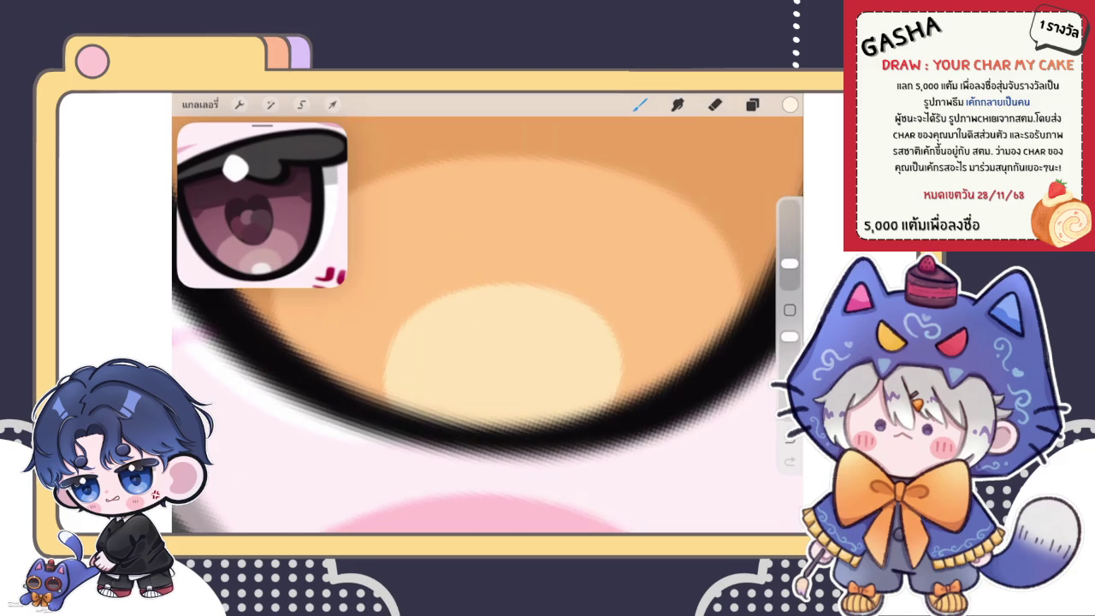
left_click(488, 420)
key("ctrl+z")
left_click(789, 105)
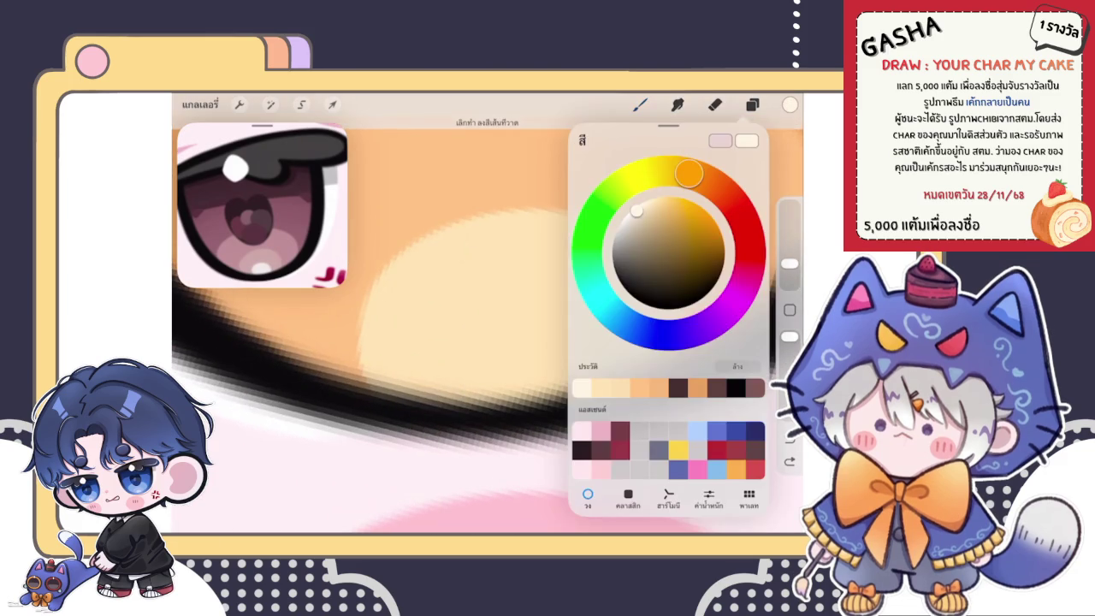
left_click_drag(643, 204, 632, 210)
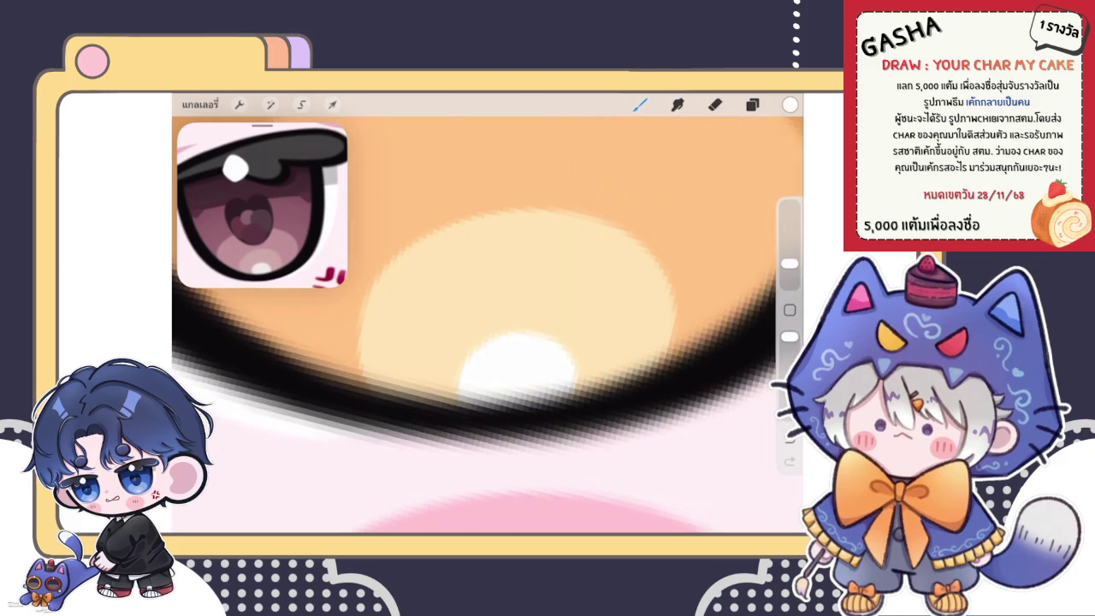
key("ctrl+z")
left_click_drag(502, 401, 556, 363)
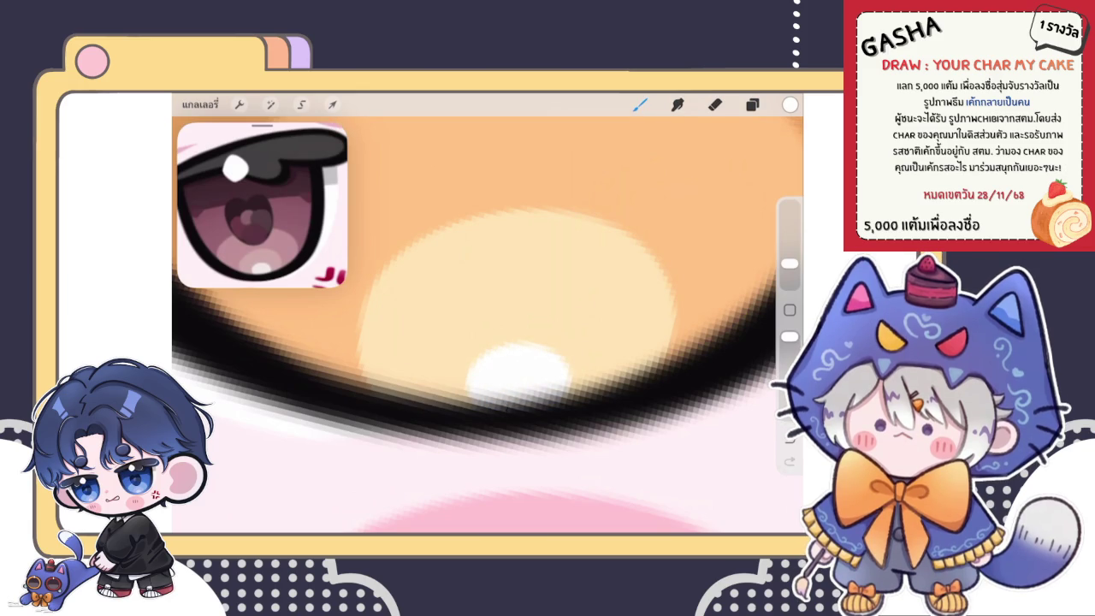
scroll(477, 392, "down", 5)
Choose dark brown and select Layer 36 for the pupil.
left_click(790, 105)
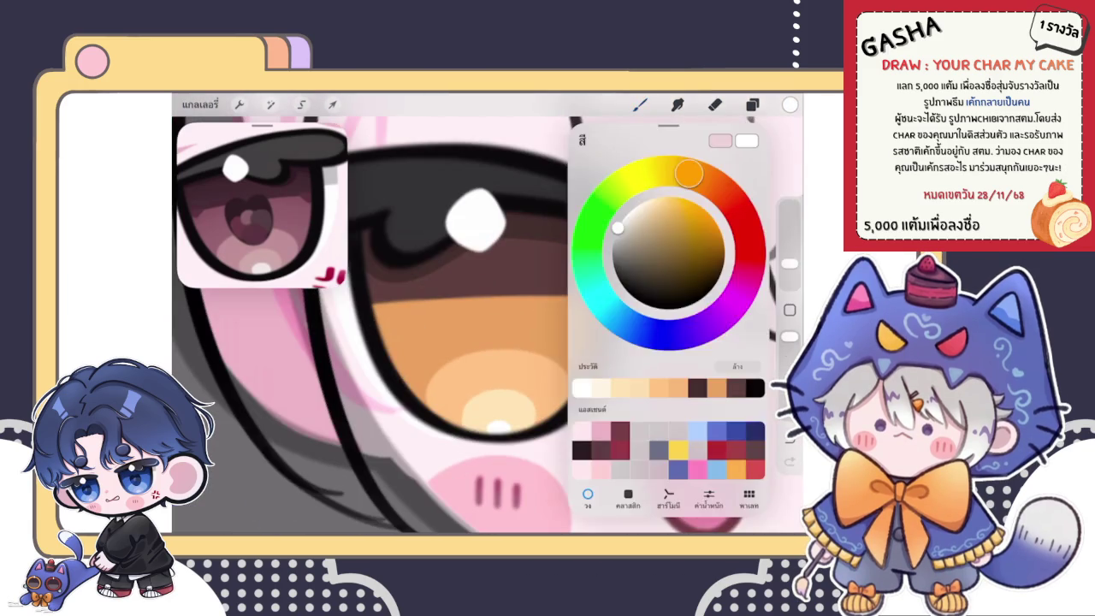
left_click(789, 105)
left_click(789, 105)
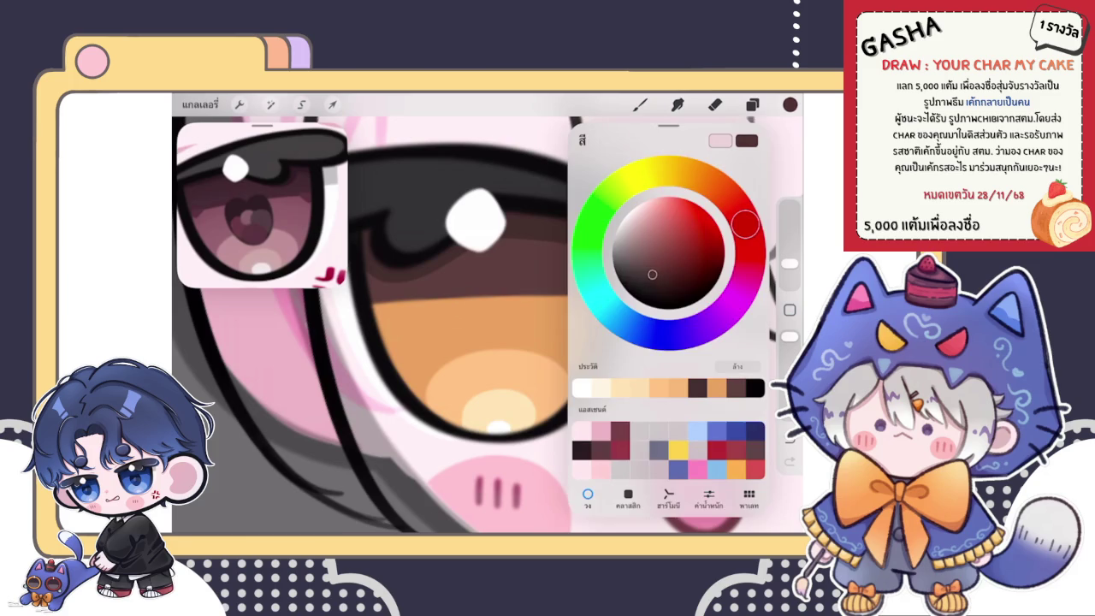
left_click(752, 104)
left_click(675, 410)
left_click(752, 104)
Outline and fill a dark brown heart-shaped pupil in the iris centre.
mouse_move(485, 374)
left_mouse_down()
mouse_move(516, 287)
mouse_move(488, 376)
left_mouse_up()
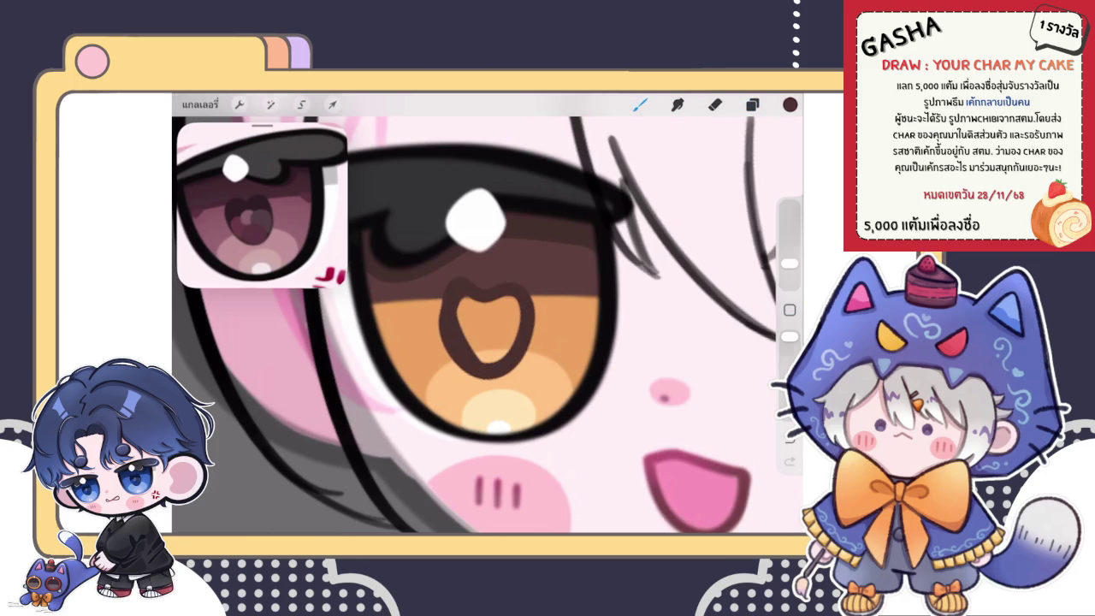
scroll(487, 325, "up", 3)
key("ctrl+z")
mouse_move(502, 416)
left_mouse_down()
mouse_move(458, 382)
mouse_move(561, 359)
mouse_move(501, 419)
mouse_move(450, 367)
mouse_move(564, 317)
mouse_move(504, 419)
left_mouse_up()
key("ctrl+z")
left_click_drag(461, 316, 505, 419)
mouse_move(461, 315)
left_mouse_down()
mouse_move(480, 389)
mouse_move(534, 375)
mouse_move(489, 383)
left_mouse_up()
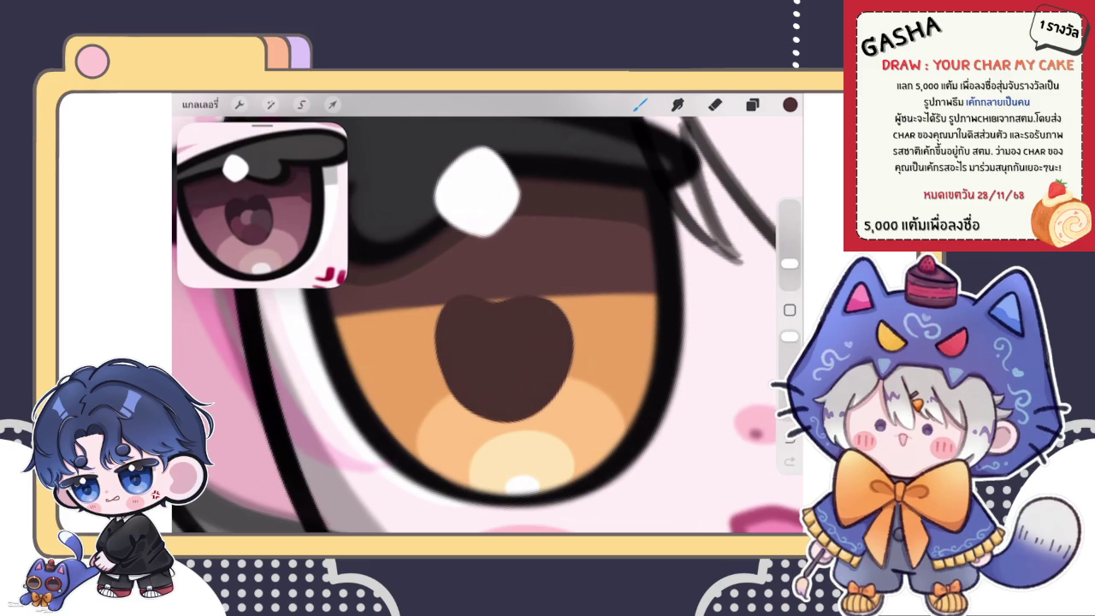
scroll(514, 351, "up", 2)
mouse_move(447, 256)
left_mouse_down()
mouse_move(435, 281)
mouse_move(435, 356)
mouse_move(470, 414)
mouse_move(494, 427)
left_mouse_up()
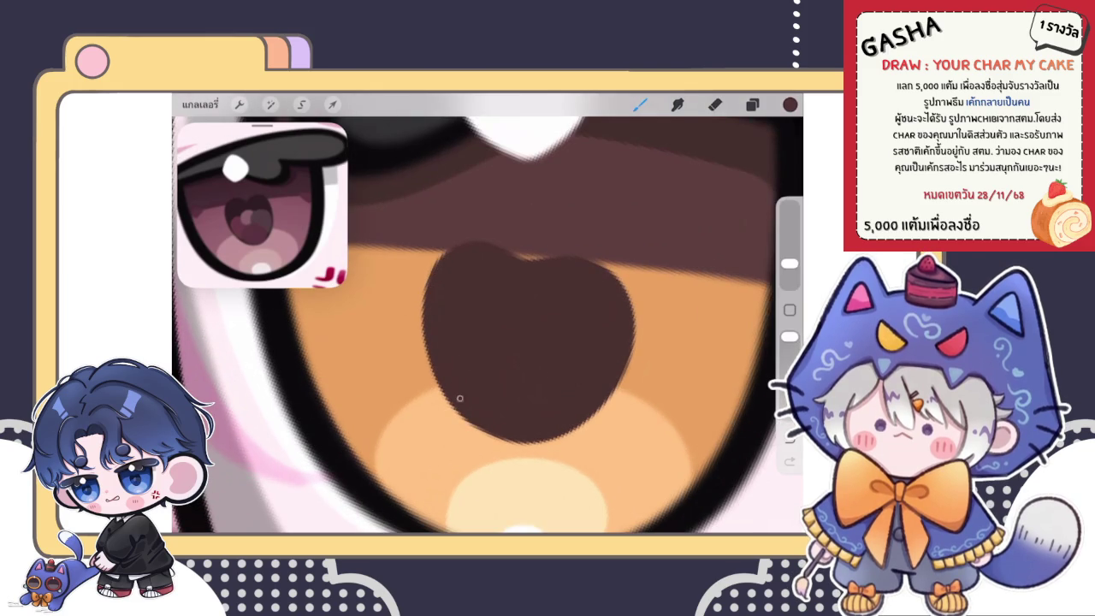
scroll(487, 312, "down", 5)
scroll(488, 312, "up", 2)
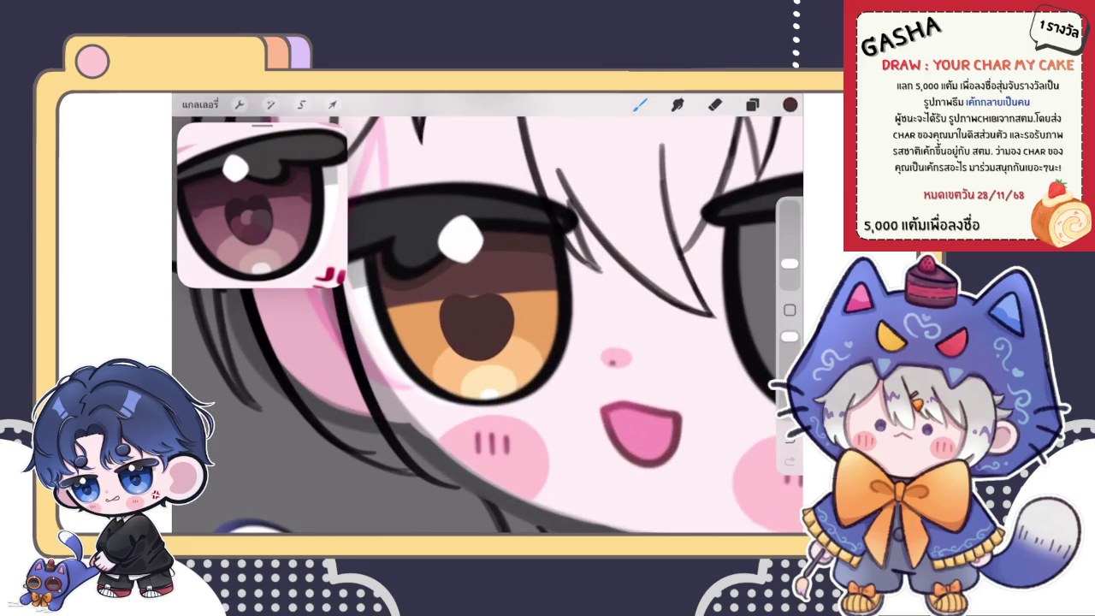
scroll(488, 312, "down", 3)
scroll(488, 312, "up", 3)
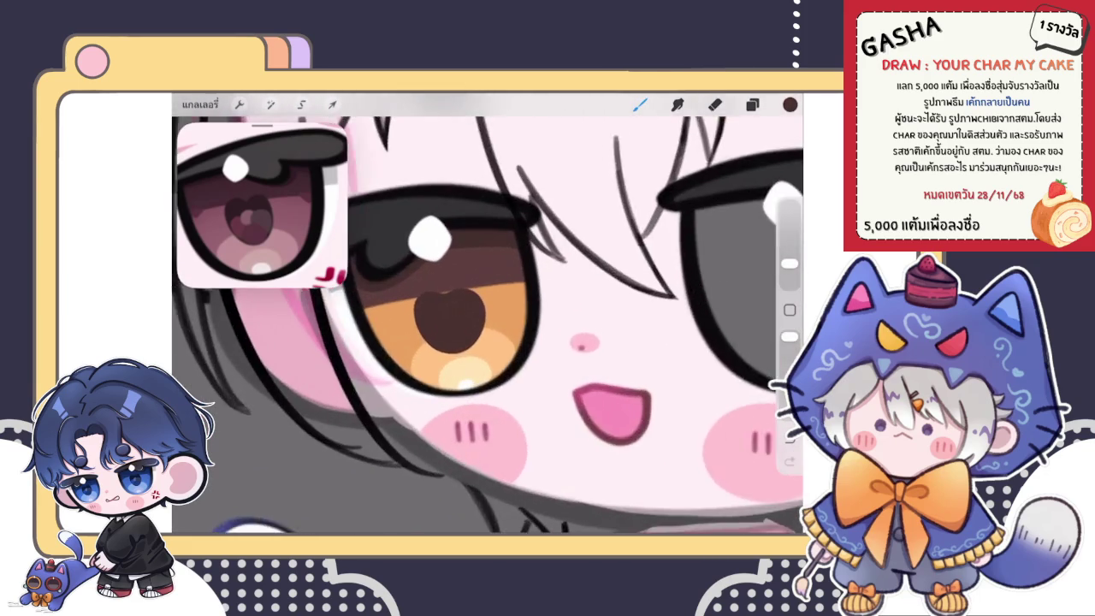
scroll(487, 312, "up", 2)
Resize and tilt the heart pupil, warp its lower-right side, and nudge it up.
left_click(332, 103)
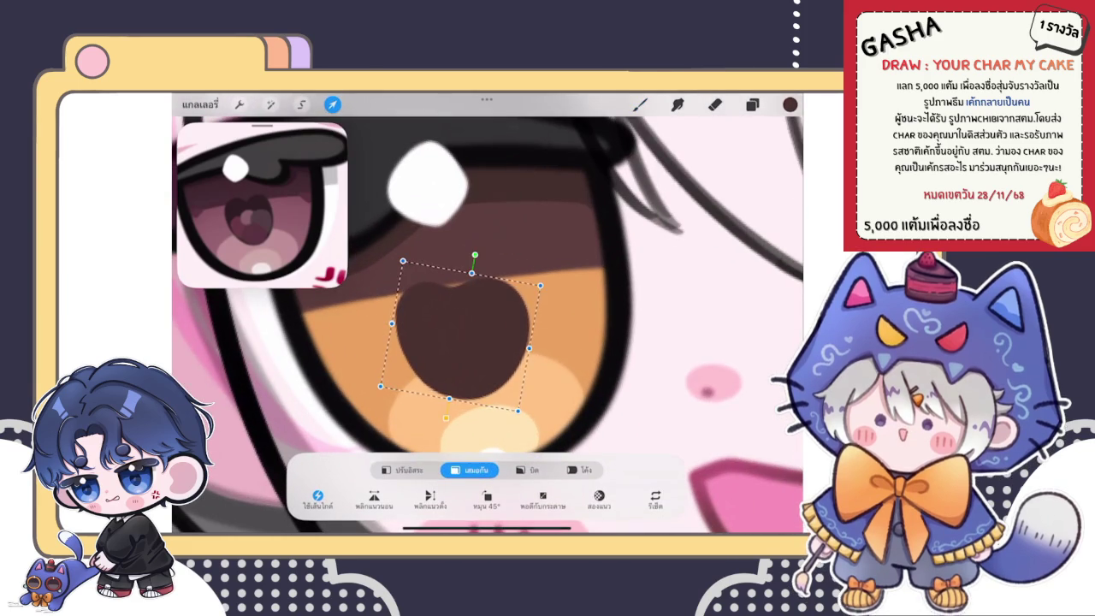
left_click(402, 469)
left_click_drag(529, 348, 517, 331)
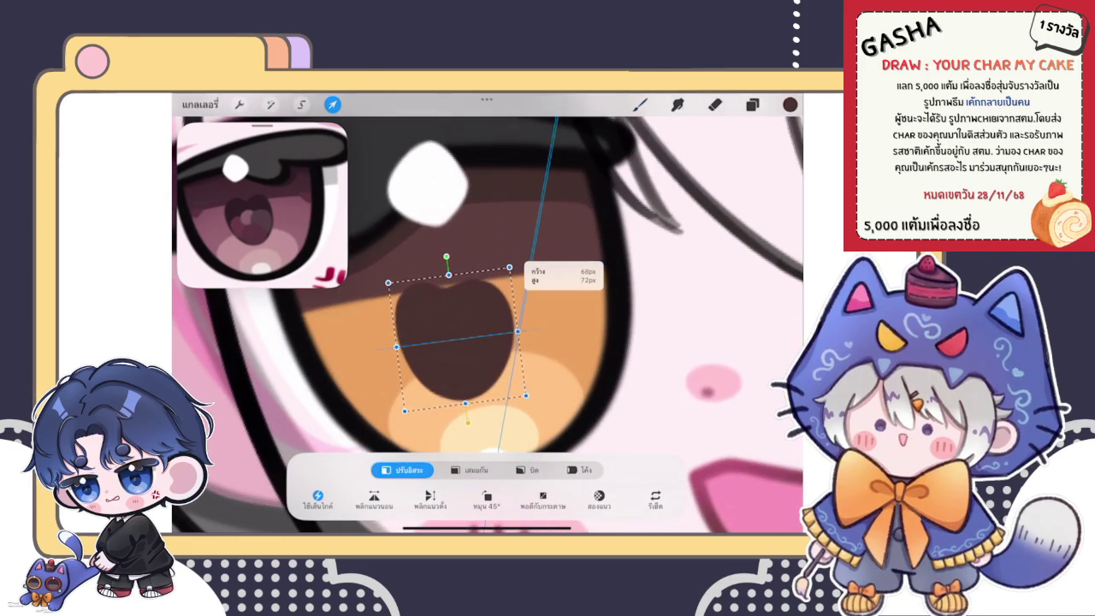
left_click(579, 469)
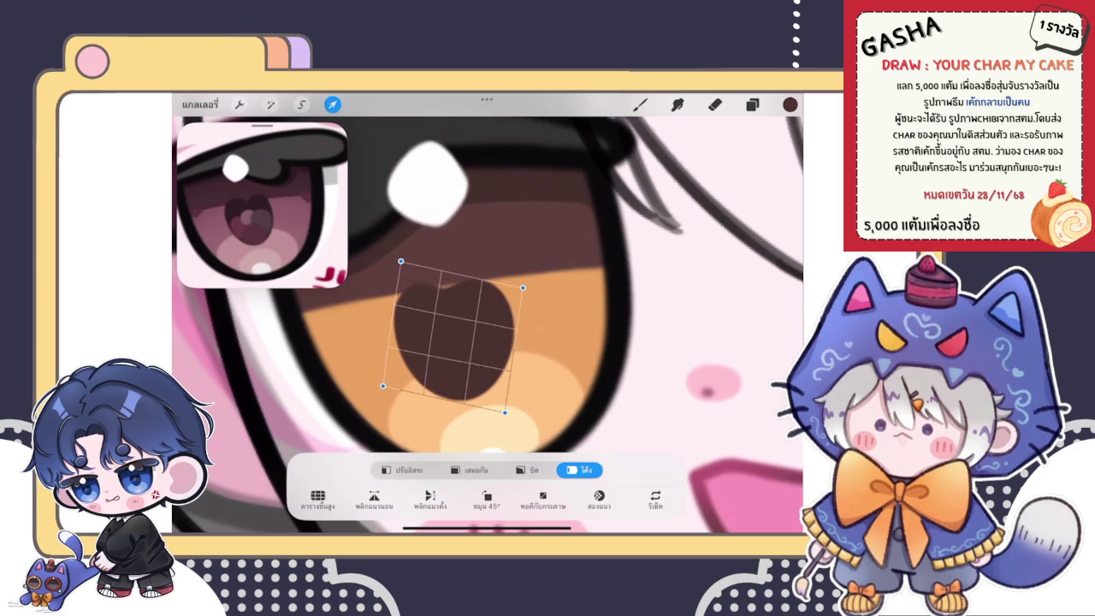
left_click_drag(505, 412, 511, 412)
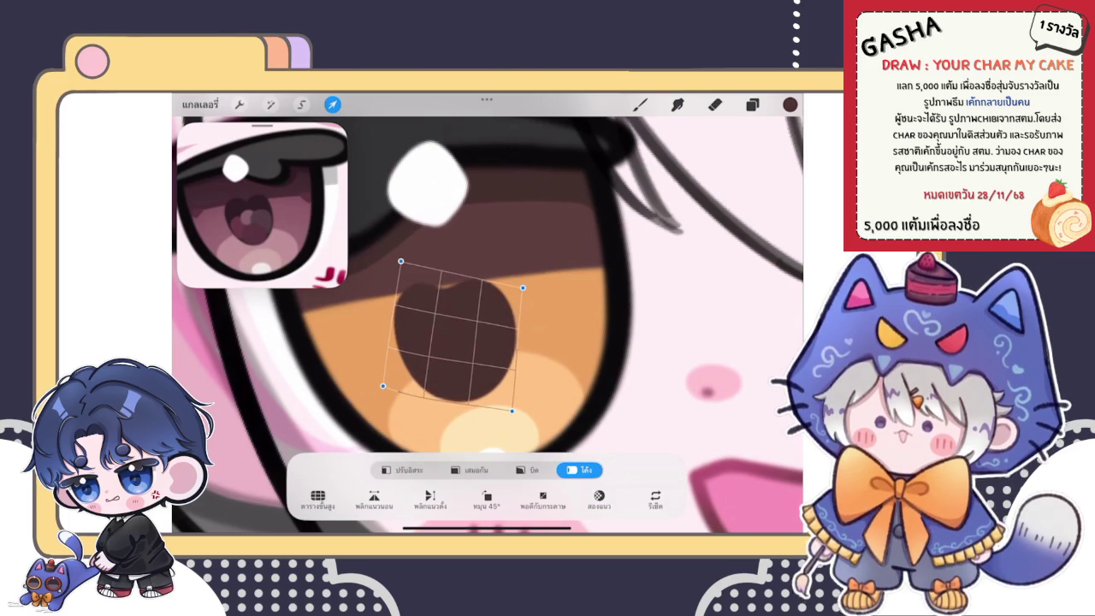
left_click(469, 470)
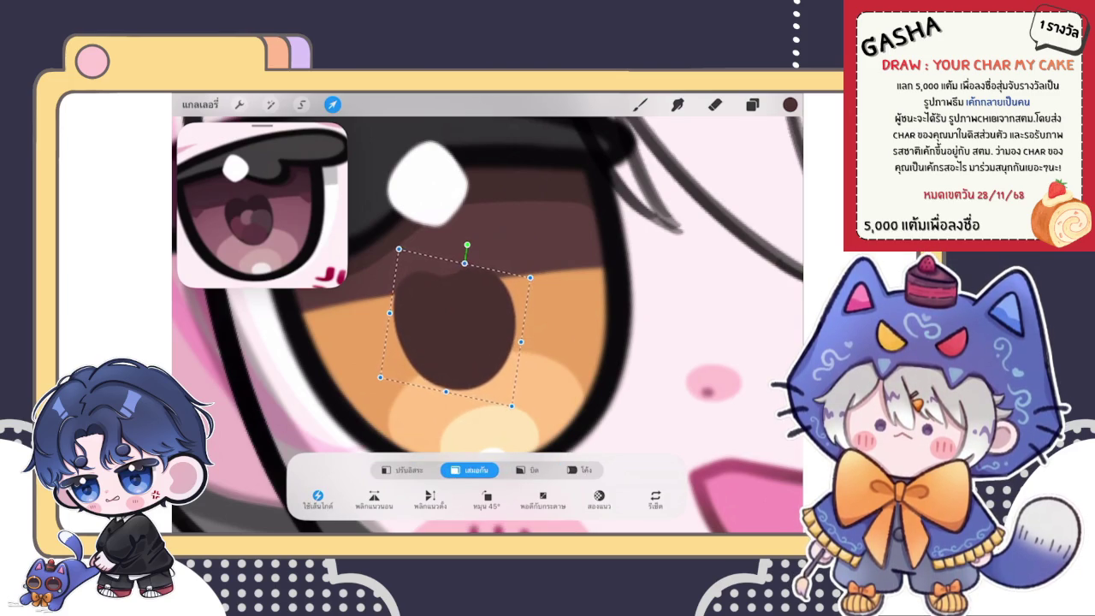
left_click_drag(458, 325, 460, 321)
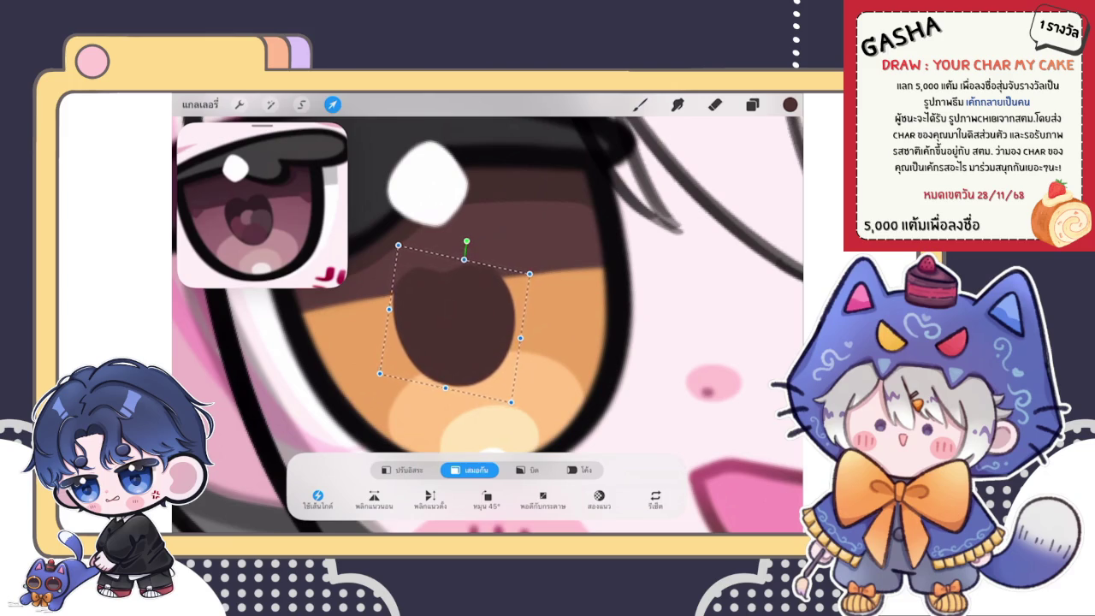
left_click(639, 104)
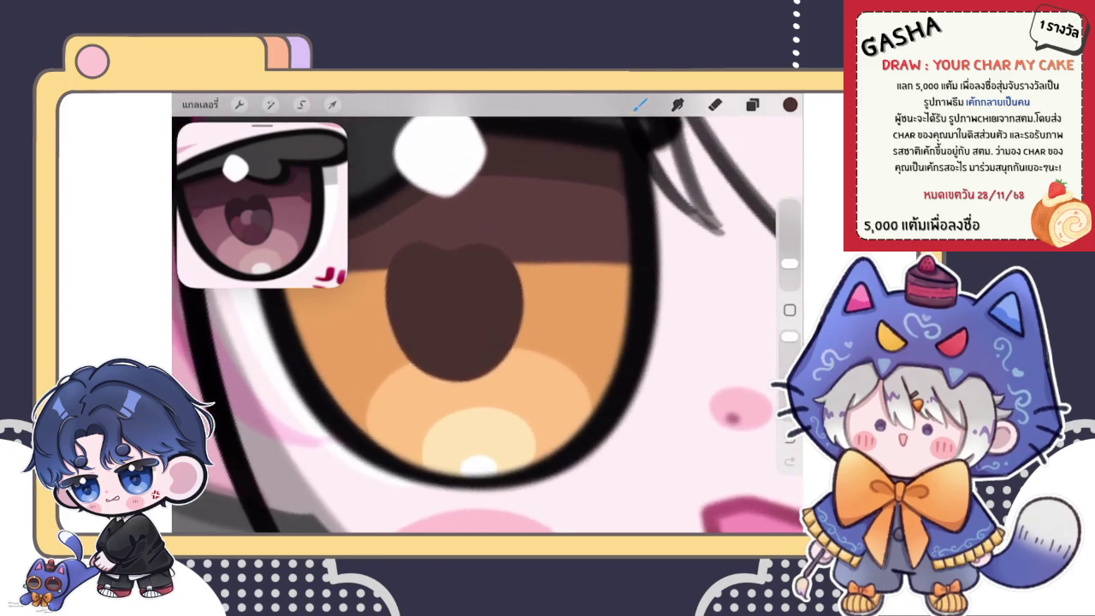
Set the Eraser to 1% size, then return to the Brush.
scroll(488, 313, "down", 10)
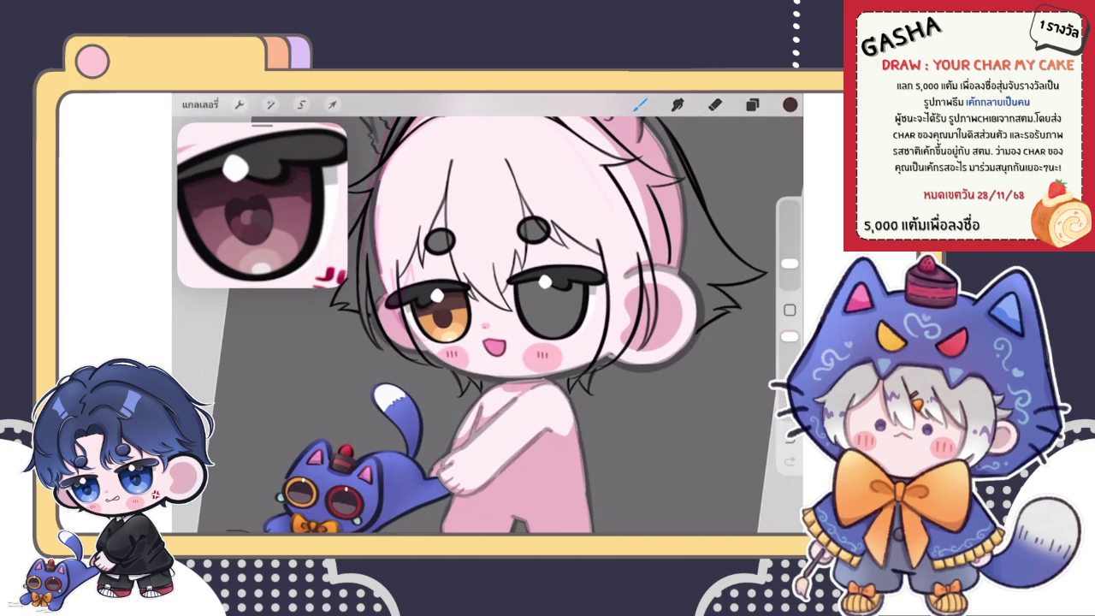
scroll(440, 316, "up", 10)
scroll(488, 325, "up", 3)
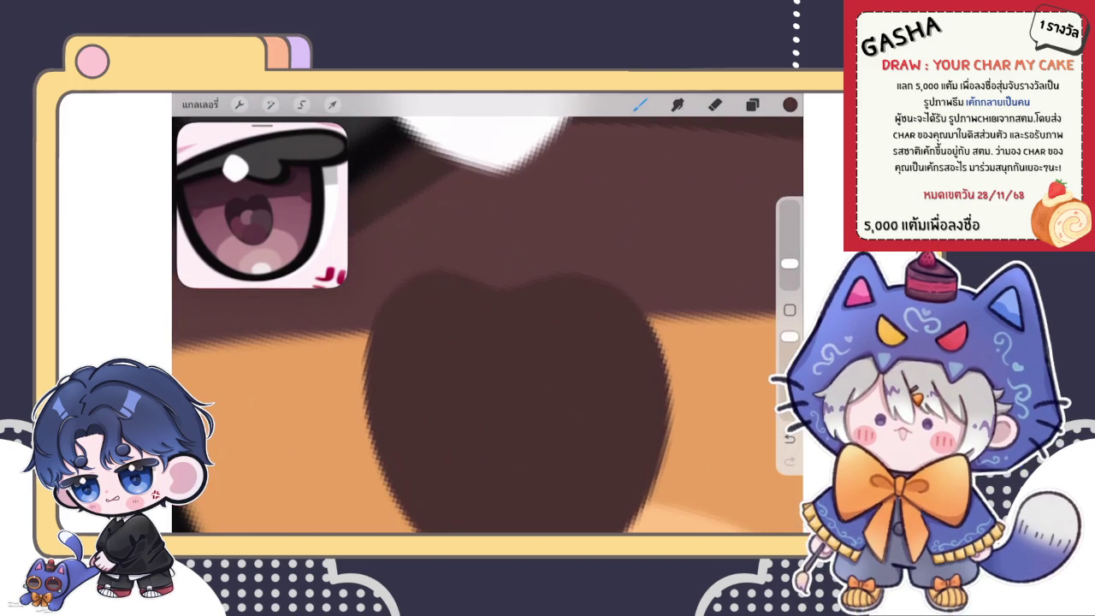
left_click(714, 104)
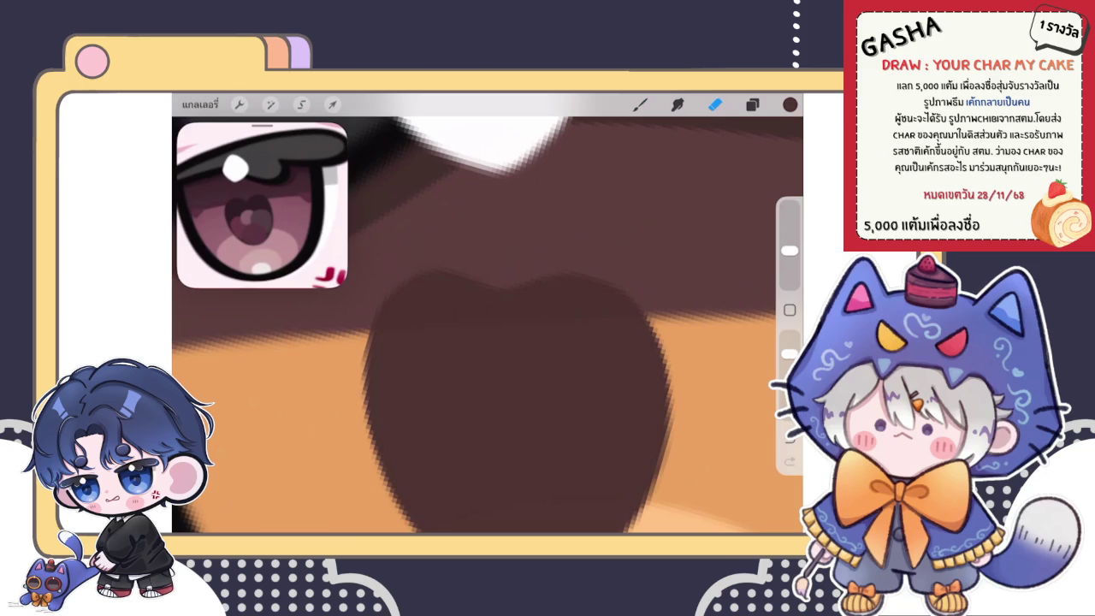
left_click_drag(788, 249, 789, 281)
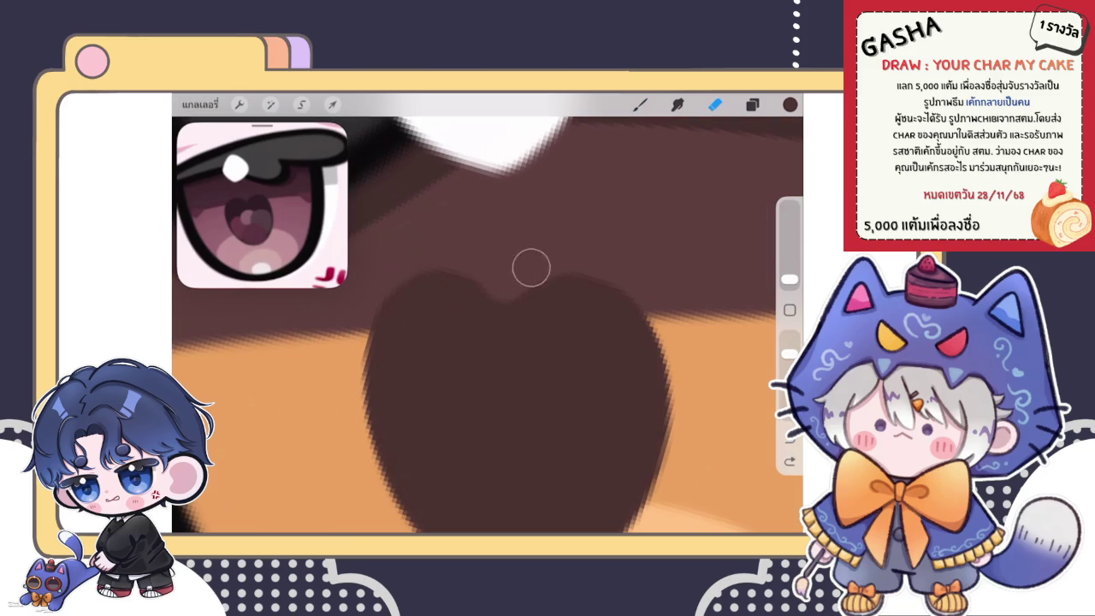
left_click(639, 103)
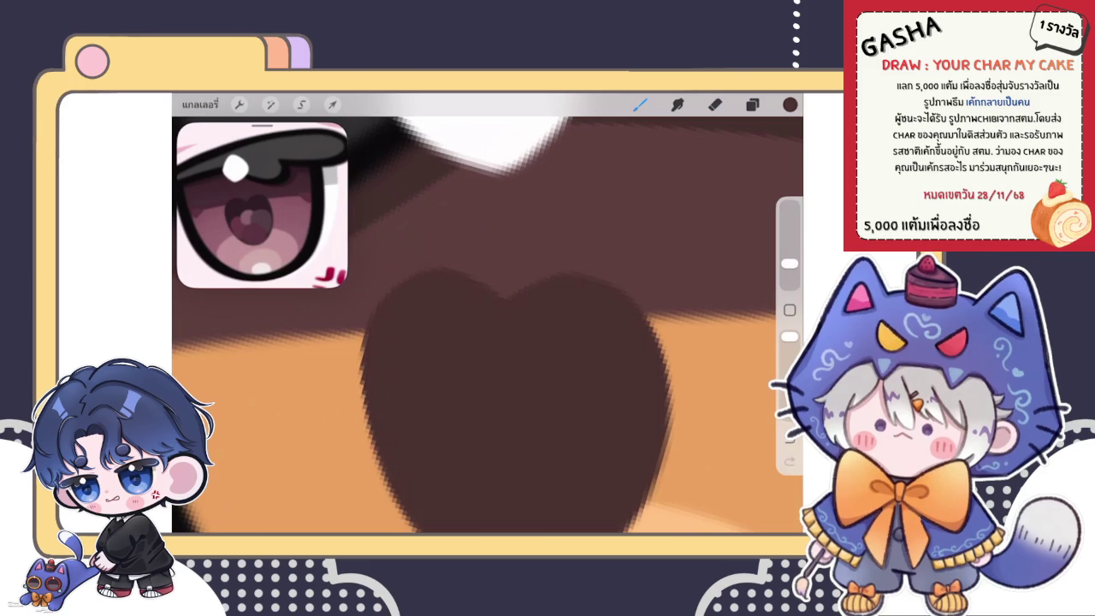
Trace a dark brown edge along the pupil's lower-left and take it into Warp.
scroll(488, 313, "down", 5)
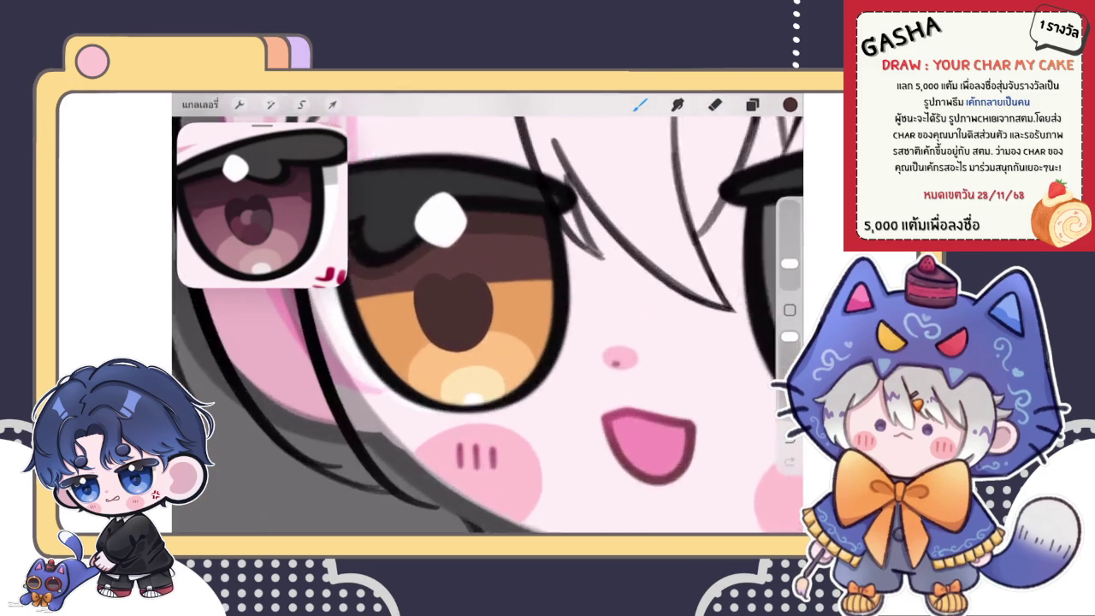
scroll(462, 321, "up", 2)
scroll(462, 321, "up", 3)
left_click_drag(396, 296, 477, 391)
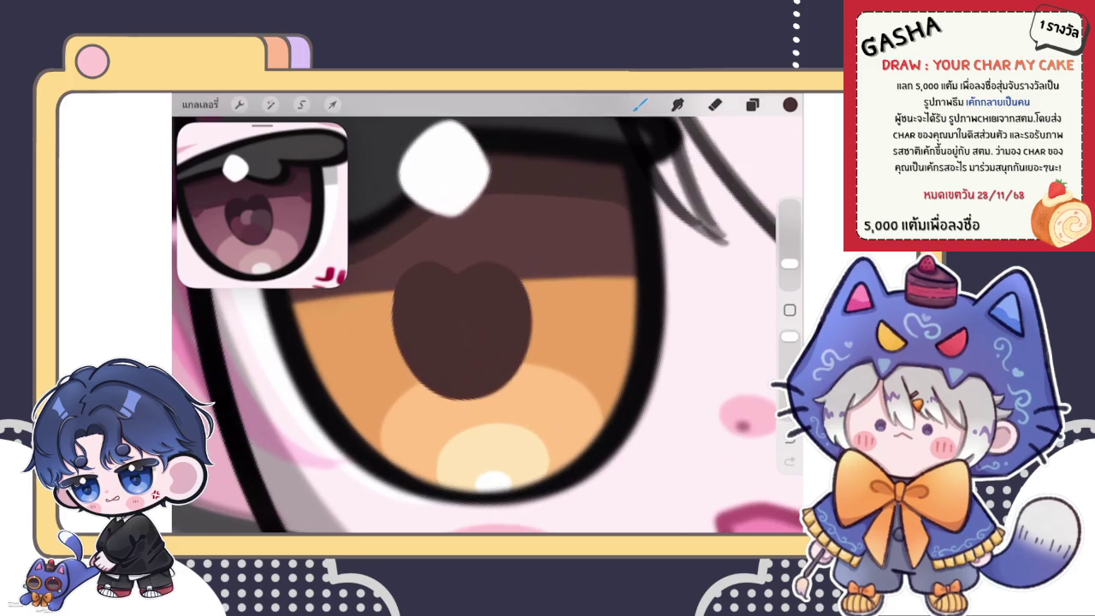
scroll(487, 317, "down", 3)
scroll(488, 316, "up", 3)
left_click(332, 104)
left_click(579, 470)
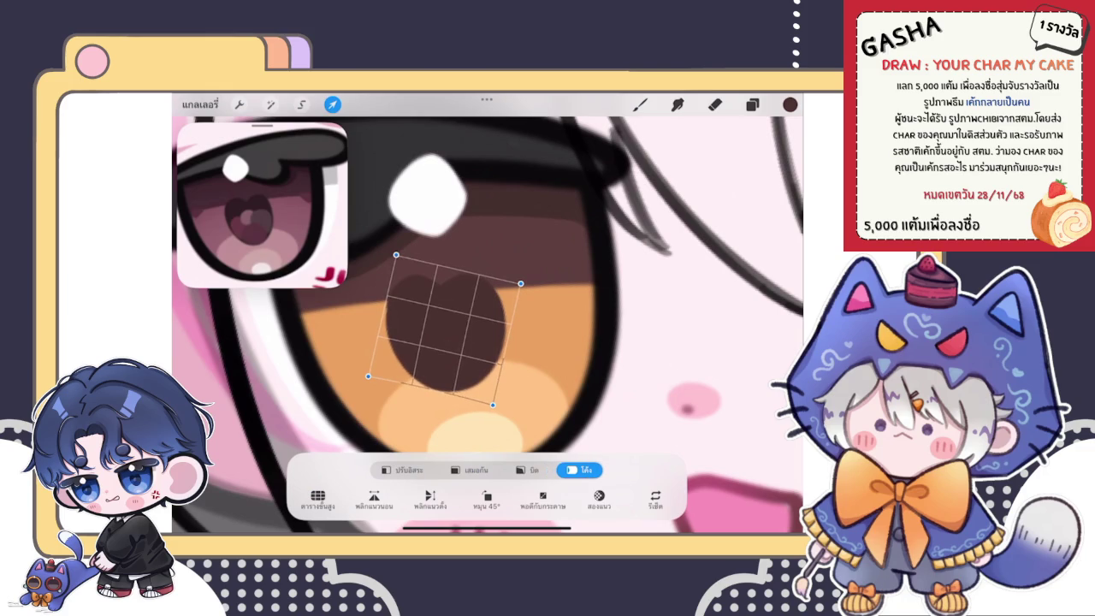
Nudge the pupil's bottom-right warp handle slightly and commit the transform.
left_click_drag(492, 405, 490, 404)
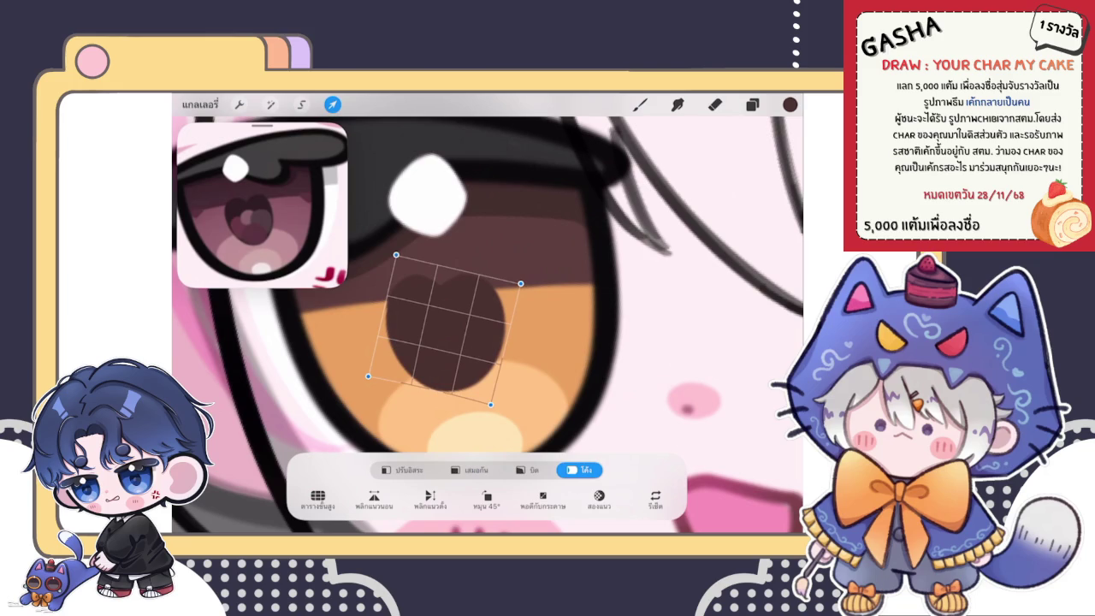
key("e")
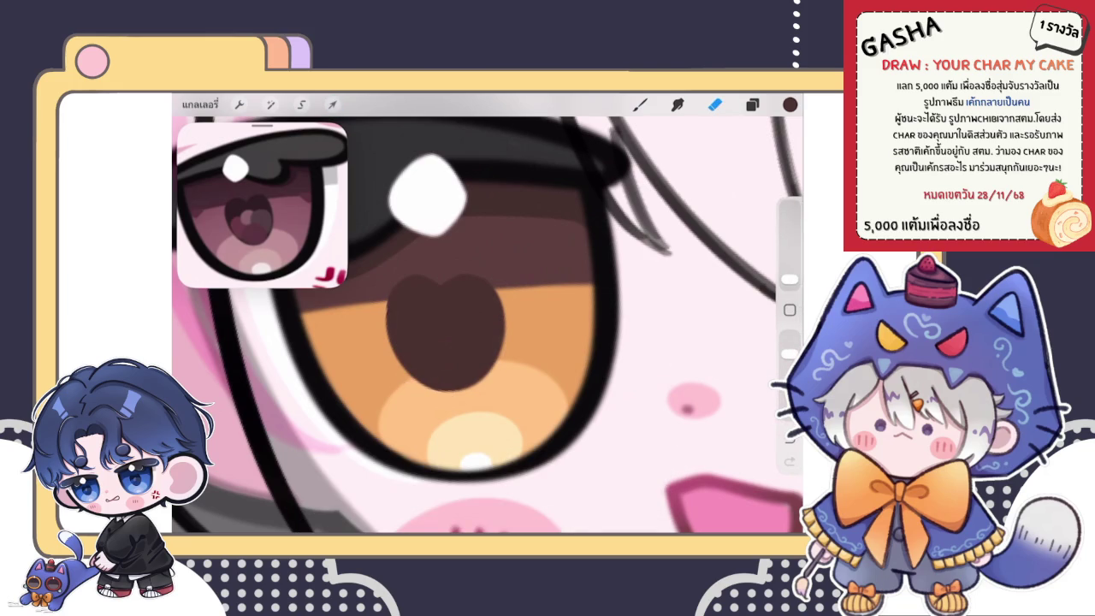
Rotate the heart pupil about 4 degrees with a Uniform transform.
left_click(752, 105)
scroll(487, 313, "down", 3)
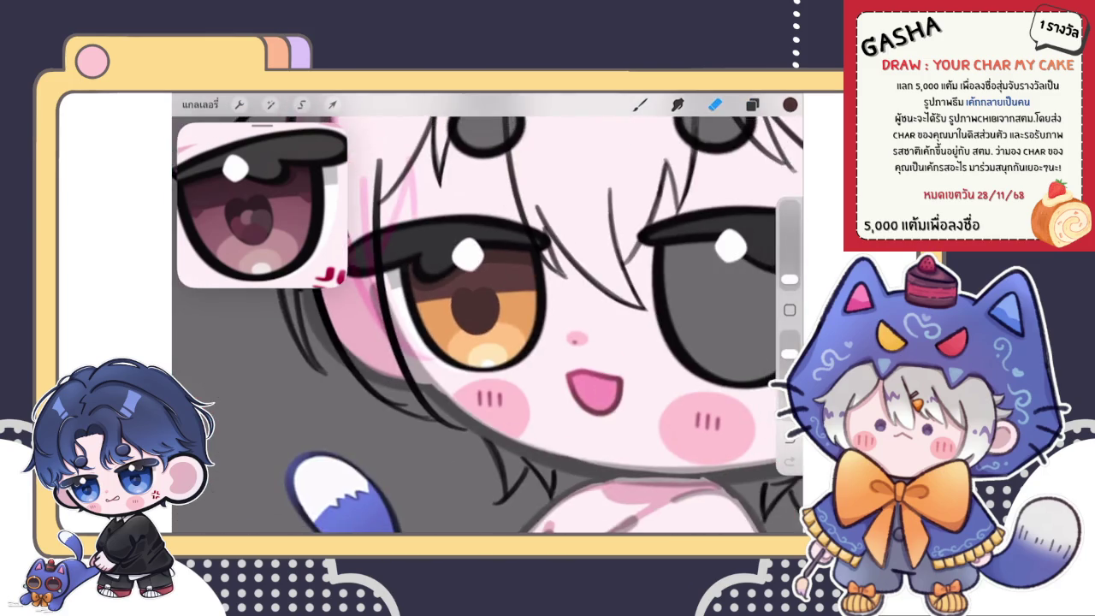
left_click(332, 104)
left_click(528, 469)
left_click(470, 470)
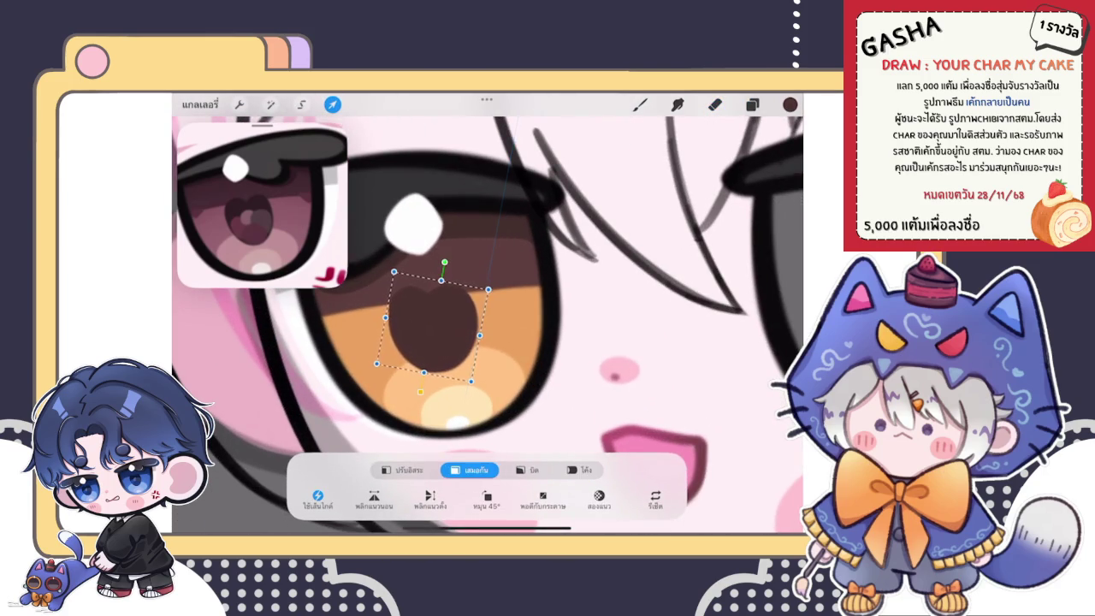
left_click_drag(448, 262, 445, 259)
left_click(640, 105)
left_click(640, 105)
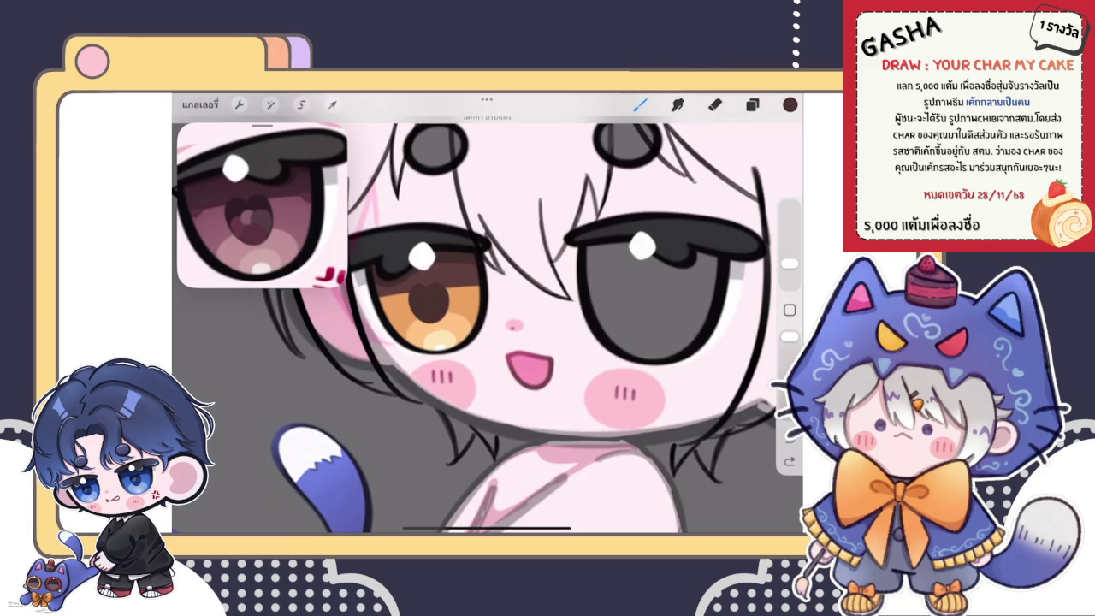
Bring up the colour picker for the next pupil shade.
scroll(428, 291, "up", 5)
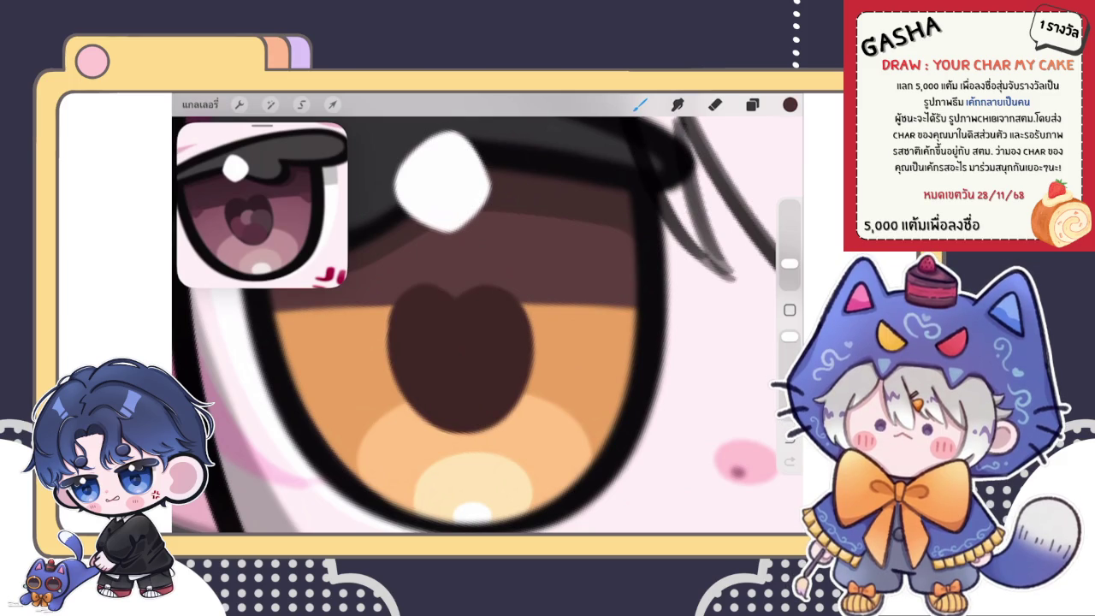
scroll(488, 313, "down", 5)
scroll(492, 316, "up", 3)
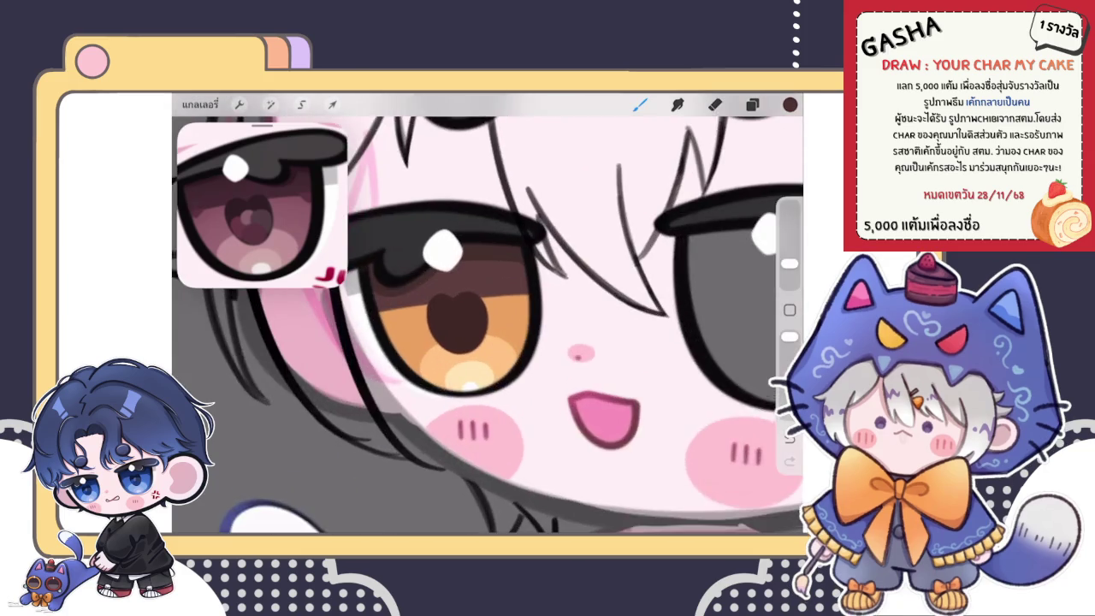
scroll(491, 316, "up", 2)
left_click(789, 105)
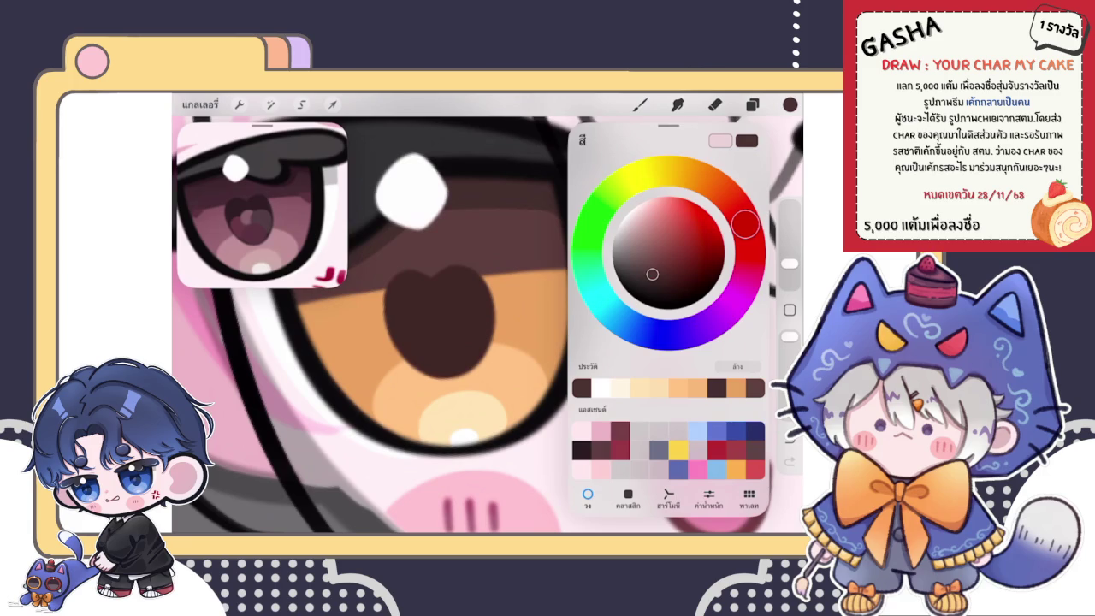
Check the colour picker and layer list, then undo the last stroke.
left_click(789, 103)
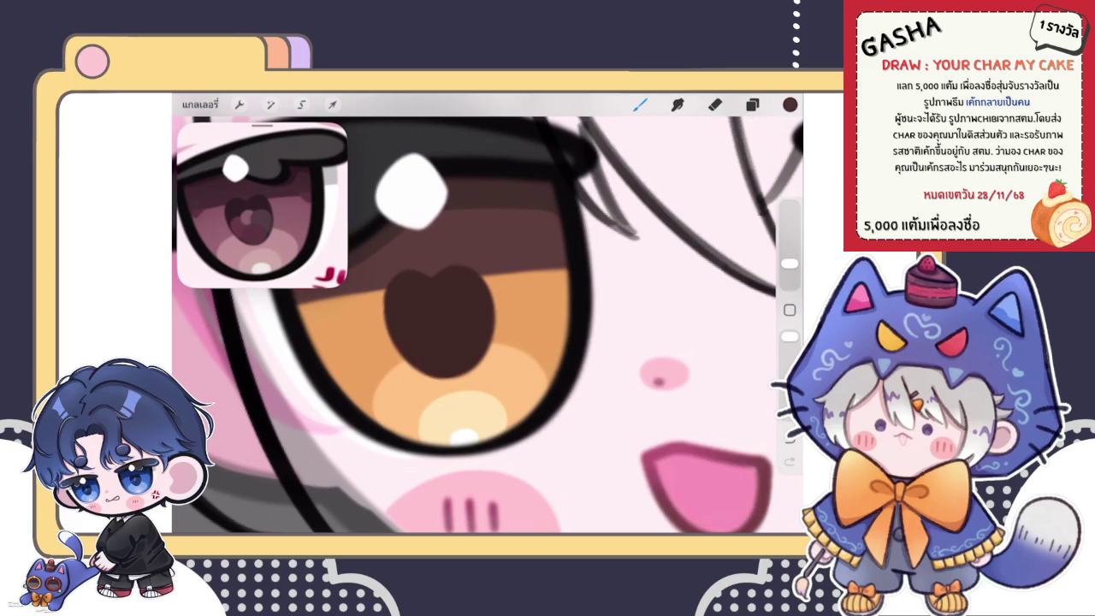
left_click(789, 104)
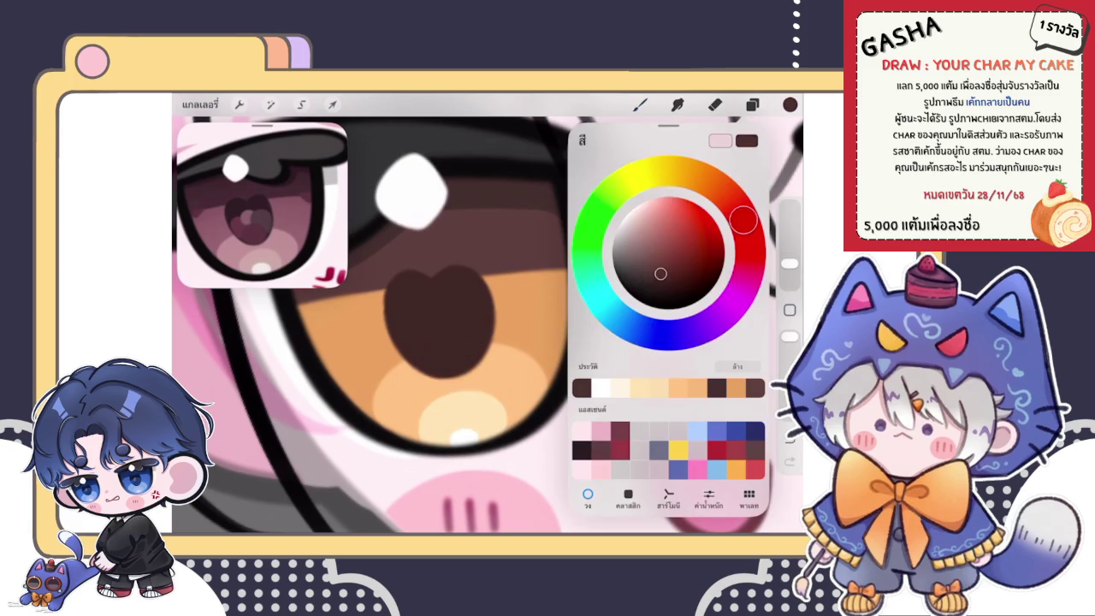
left_click(752, 103)
left_click(752, 103)
scroll(448, 331, "up", 5)
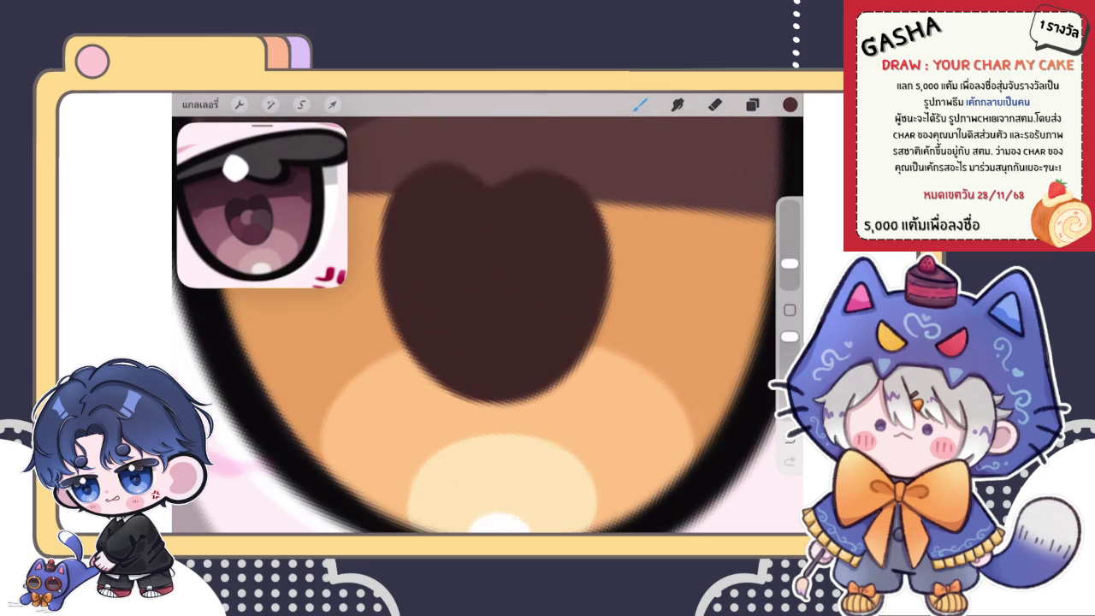
key("ctrl+z")
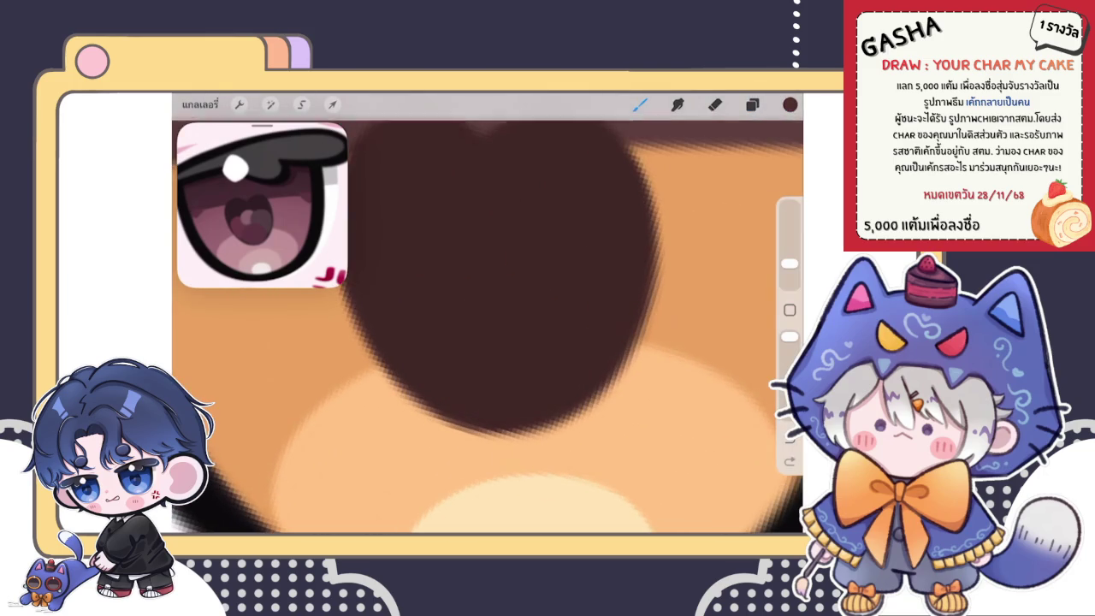
Pick a lighter brown and brush a soft oval reflection across the lower pupil.
left_click(790, 104)
mouse_move(445, 359)
left_mouse_down()
mouse_move(507, 330)
mouse_move(469, 356)
mouse_move(570, 367)
left_mouse_up()
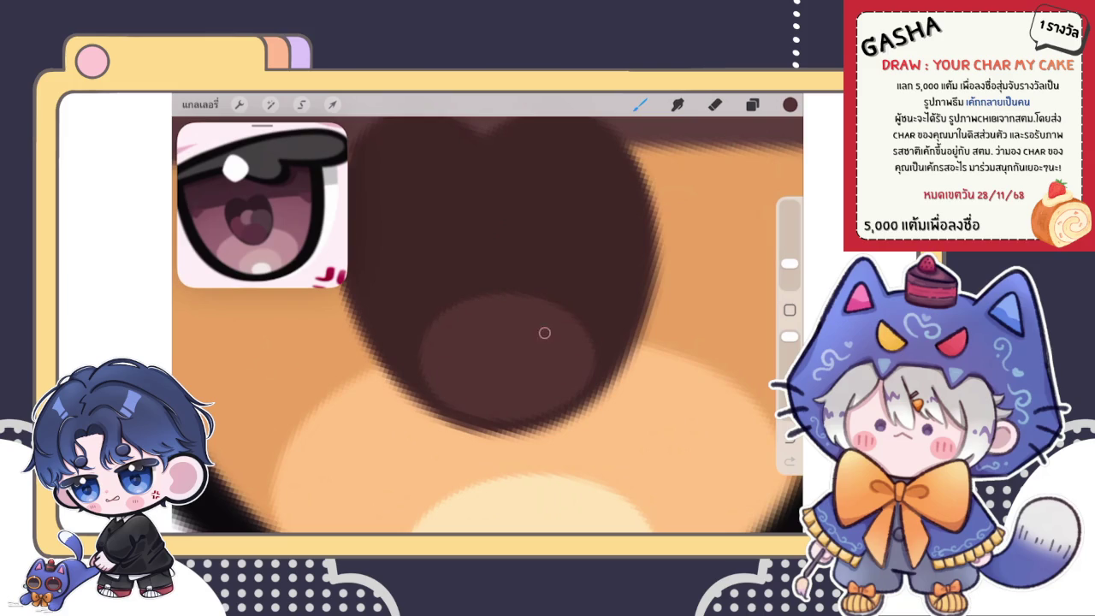
mouse_move(434, 356)
left_mouse_down()
mouse_move(533, 303)
mouse_move(598, 350)
left_mouse_up()
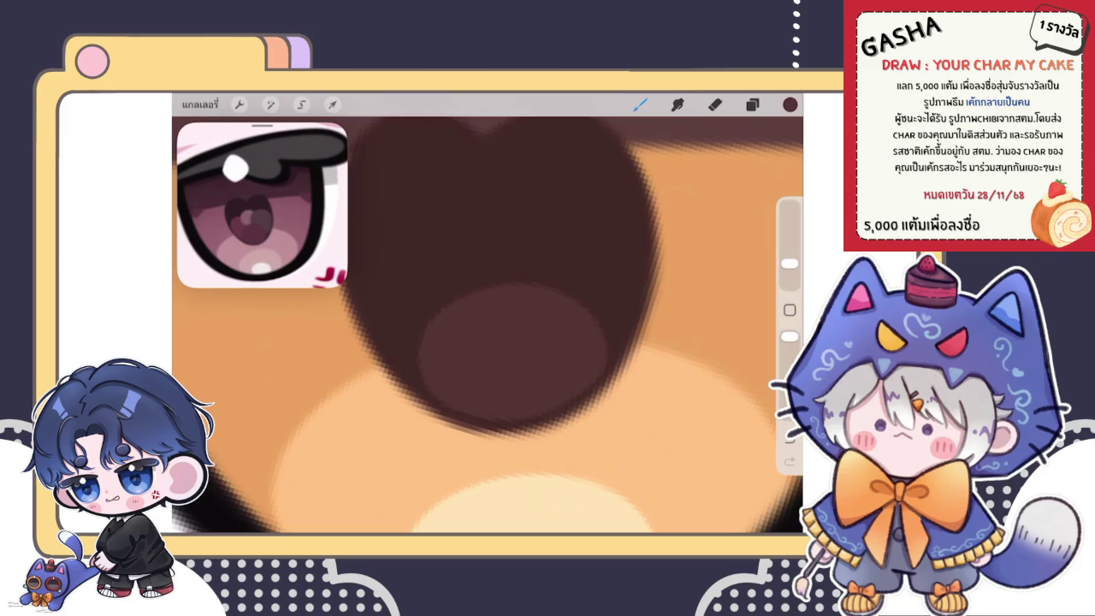
left_click_drag(423, 366, 504, 410)
scroll(488, 325, "down", 5)
scroll(488, 325, "down", 3)
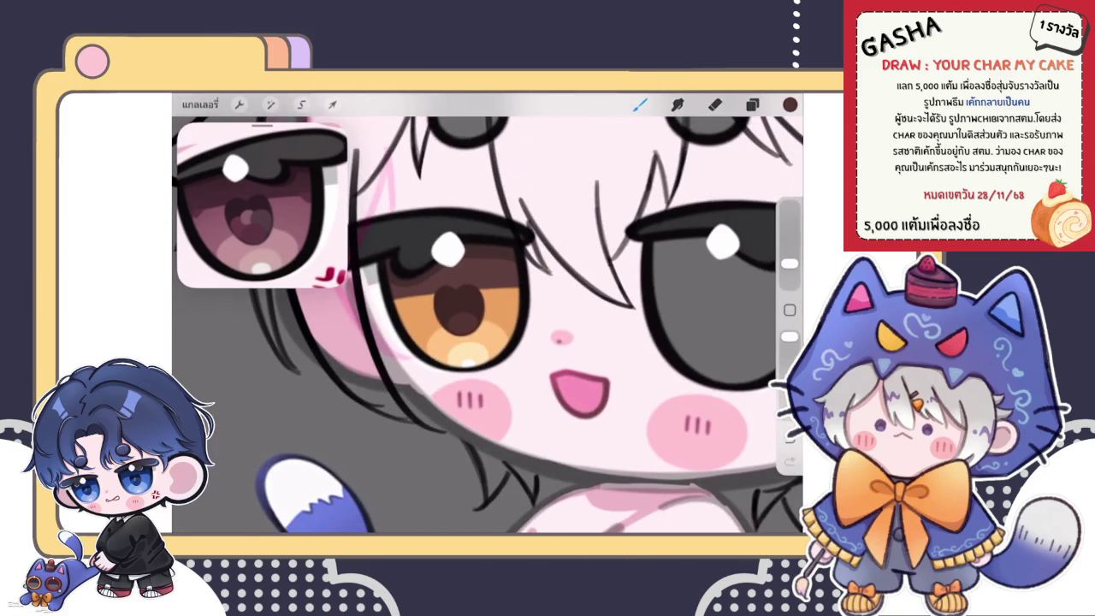
scroll(475, 287, "up", 3)
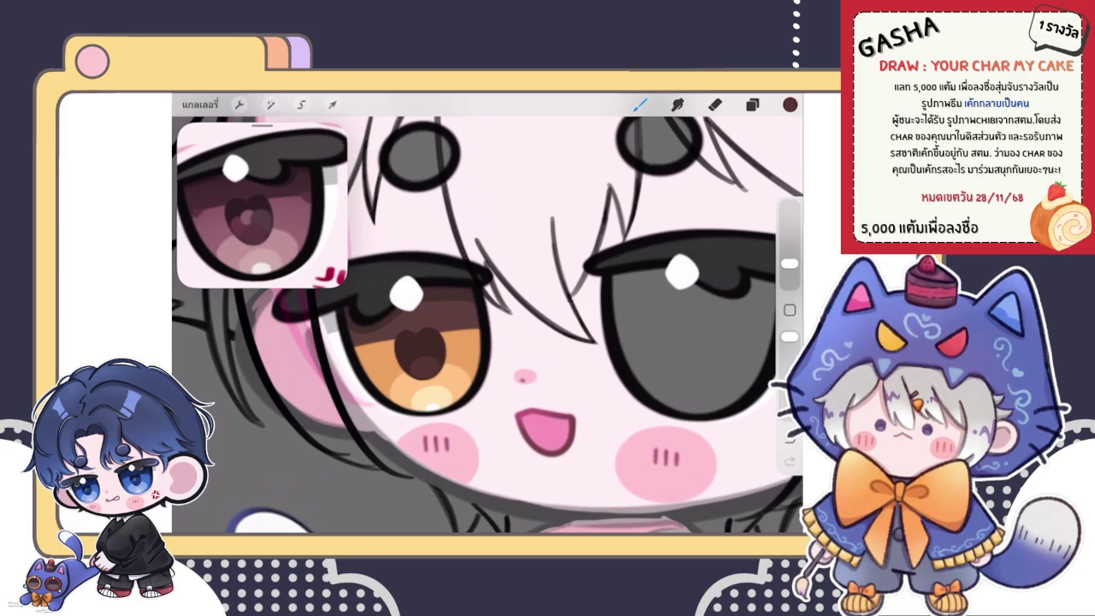
key("e")
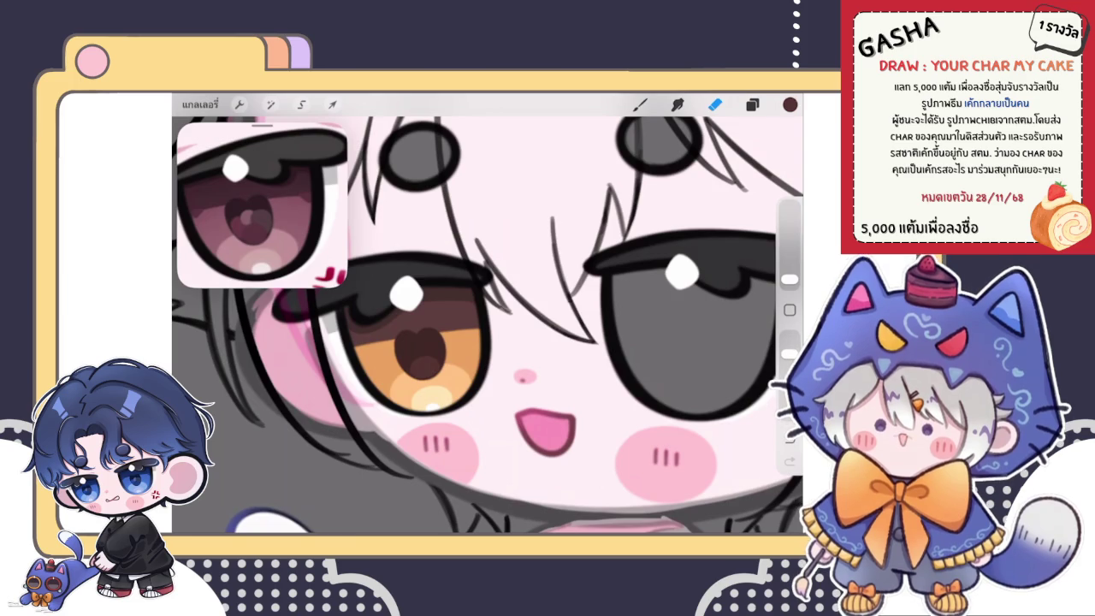
key("b")
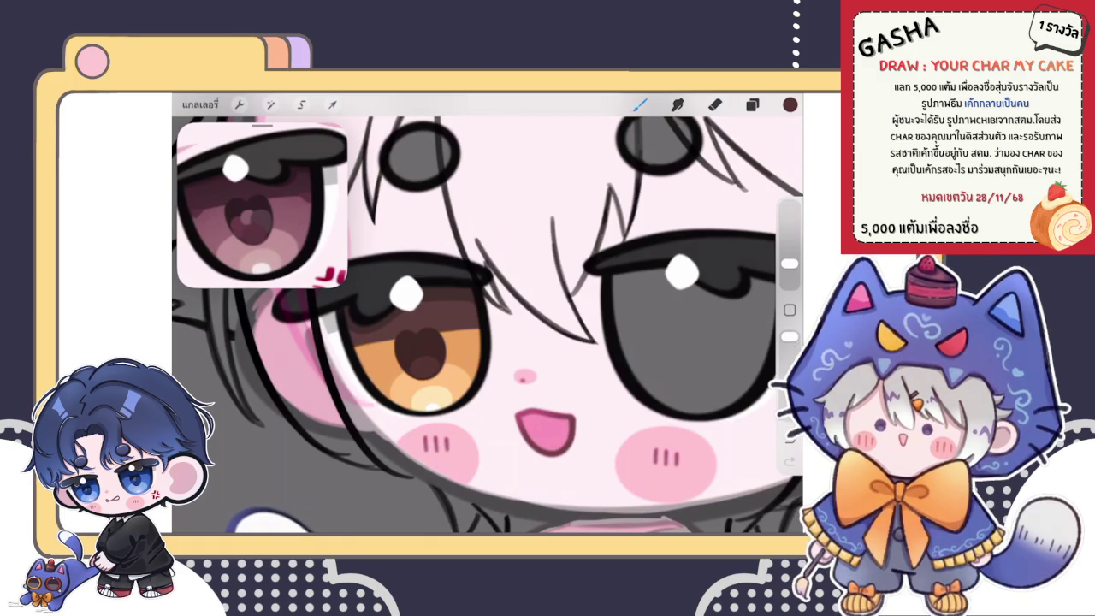
left_click(752, 104)
scroll(419, 350, "up", 10)
left_click(790, 104)
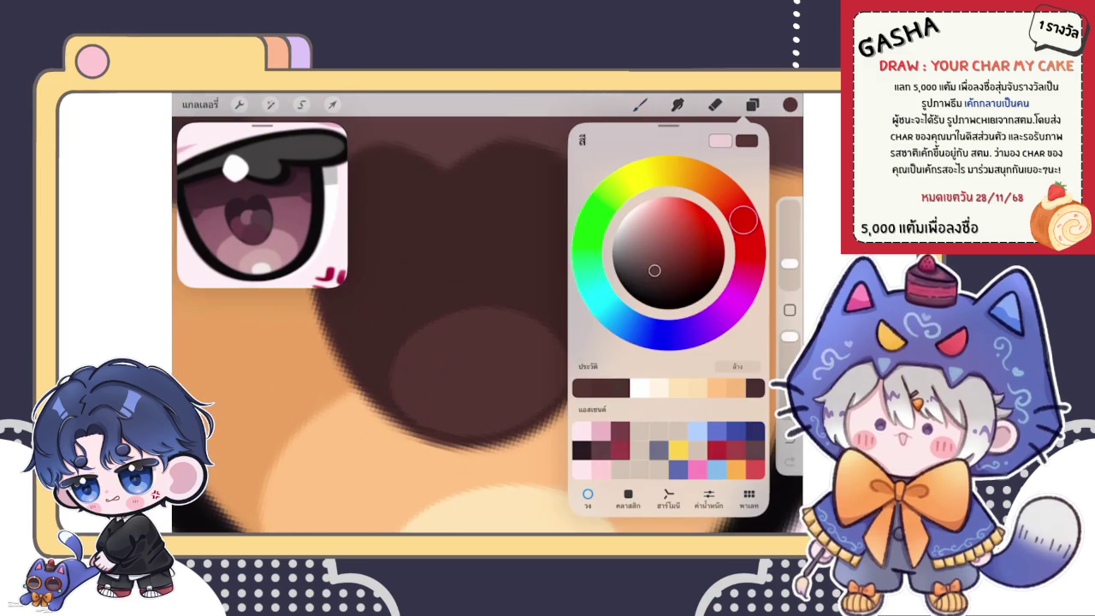
left_click(417, 366)
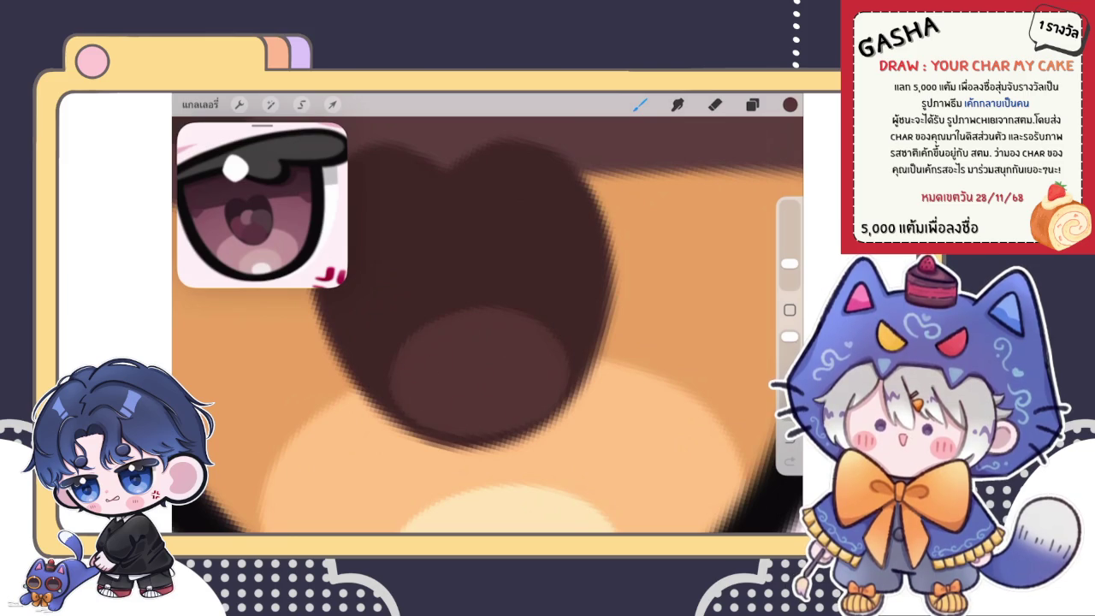
scroll(488, 313, "down", 2)
scroll(488, 313, "up", 3)
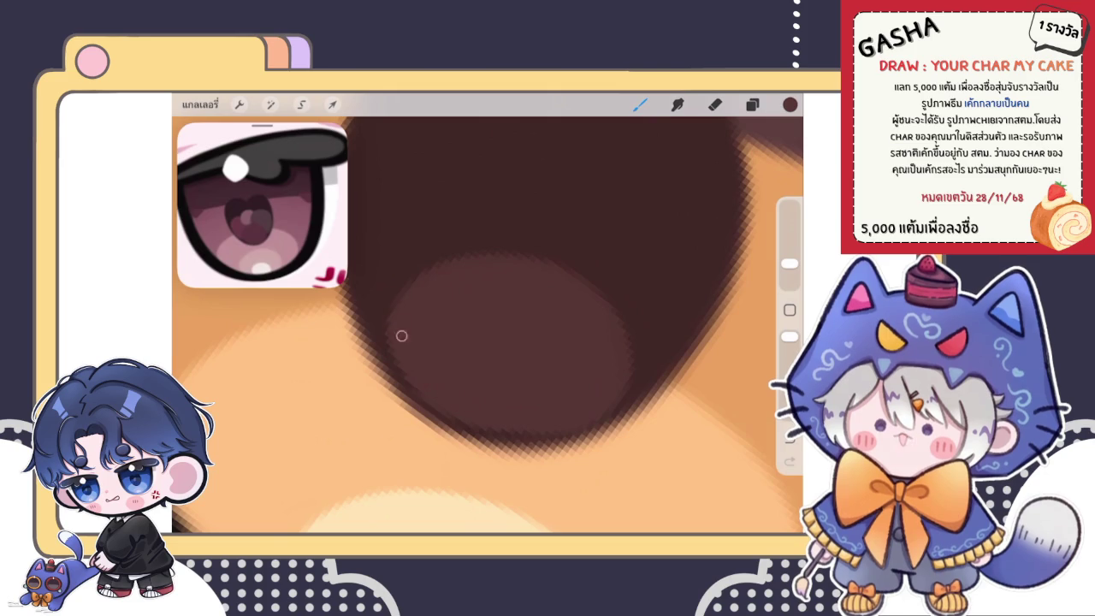
scroll(487, 313, "down", 3)
scroll(487, 313, "up", 2)
scroll(487, 313, "up", 2)
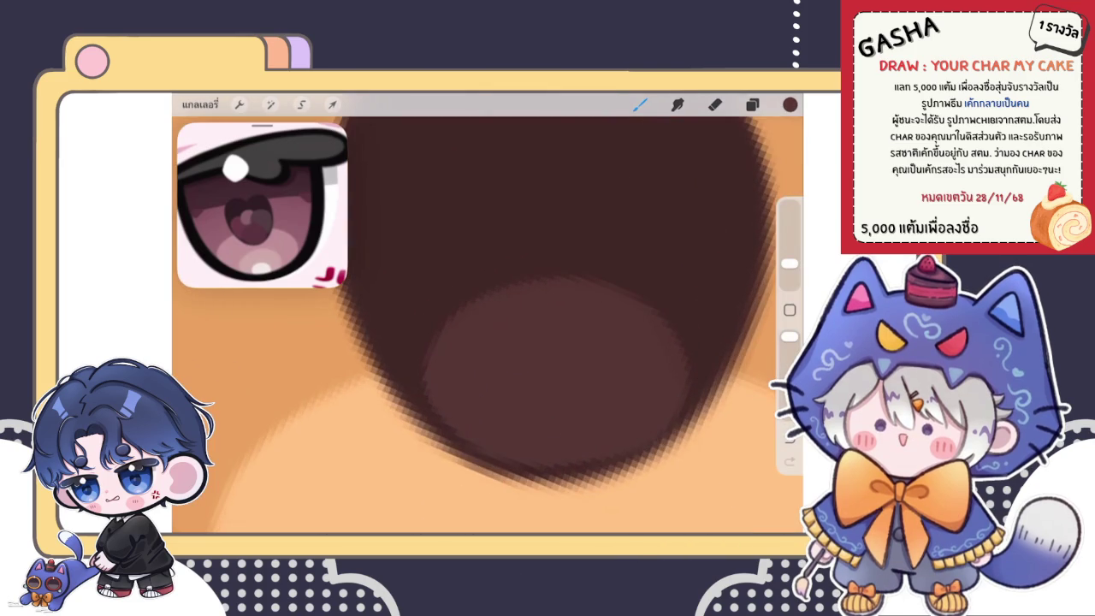
scroll(488, 313, "down", 2)
scroll(488, 313, "down", 2)
scroll(488, 313, "down", 1)
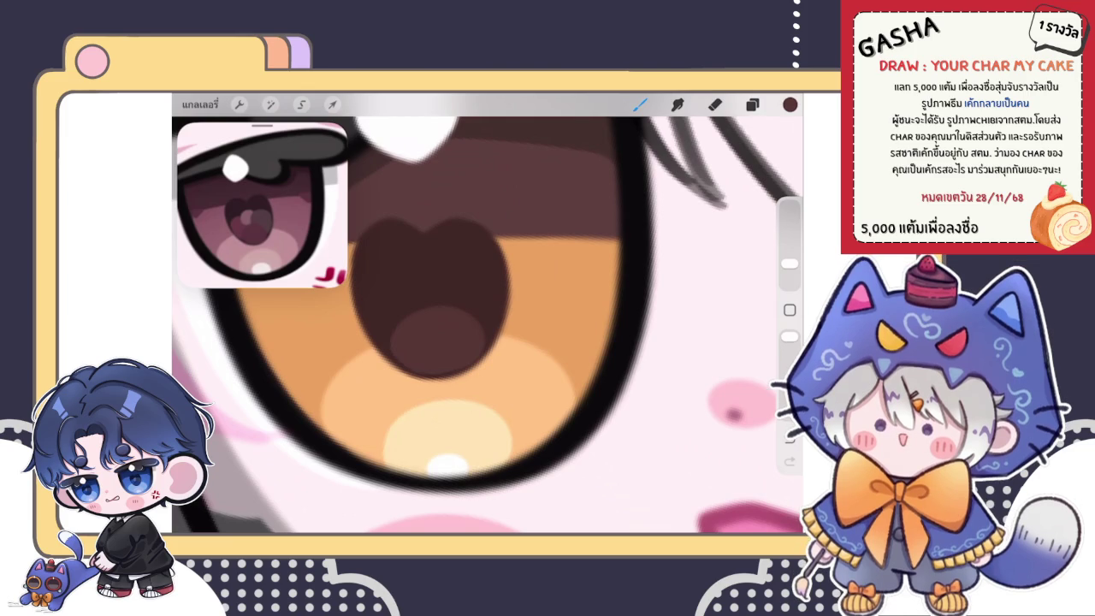
Pick a lighter tone, repaint a small pupil reflection and widen the right highlight.
left_click(751, 103)
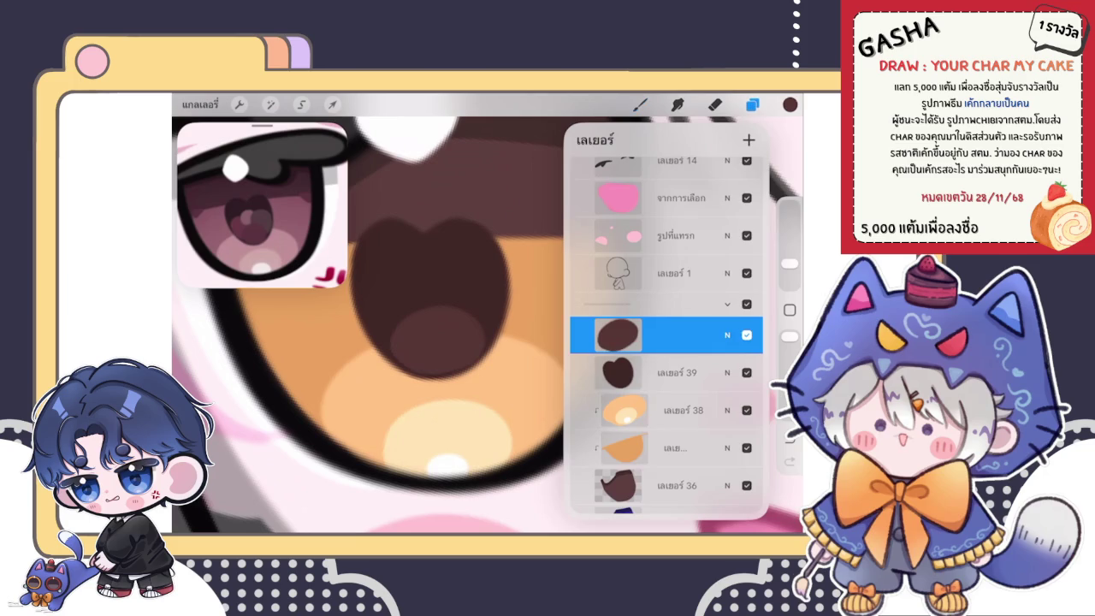
scroll(488, 325, "up", 5)
left_click(790, 103)
left_click(658, 257)
left_click(639, 104)
mouse_move(582, 214)
left_mouse_down()
mouse_move(522, 283)
mouse_move(599, 291)
left_mouse_up()
key("ctrl+z")
mouse_move(449, 325)
left_mouse_down()
mouse_move(443, 293)
mouse_move(557, 330)
mouse_move(496, 320)
left_mouse_up()
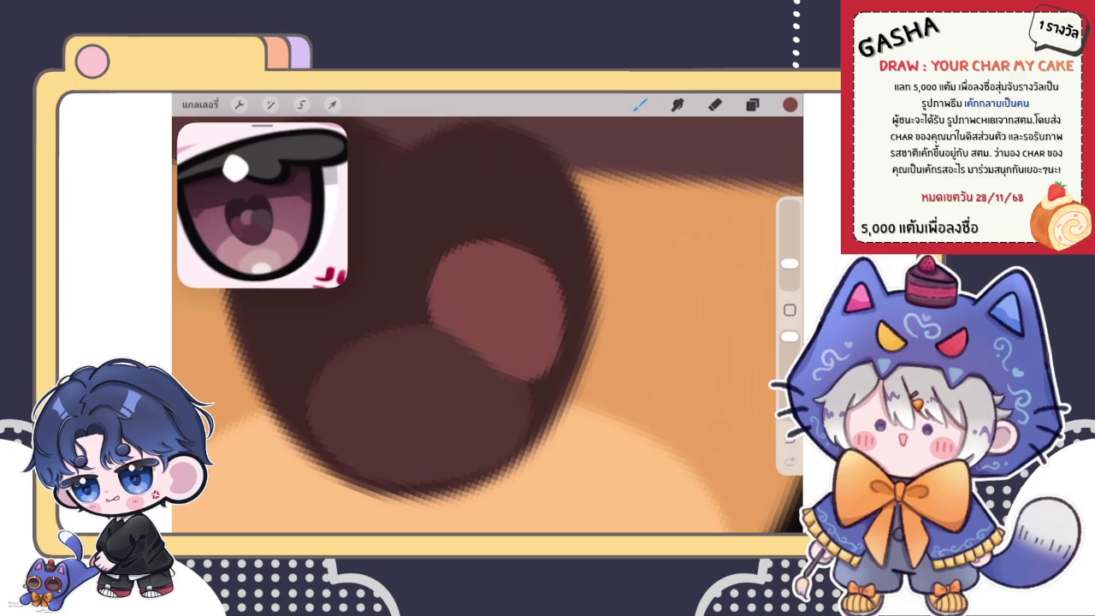
left_click_drag(547, 367, 514, 253)
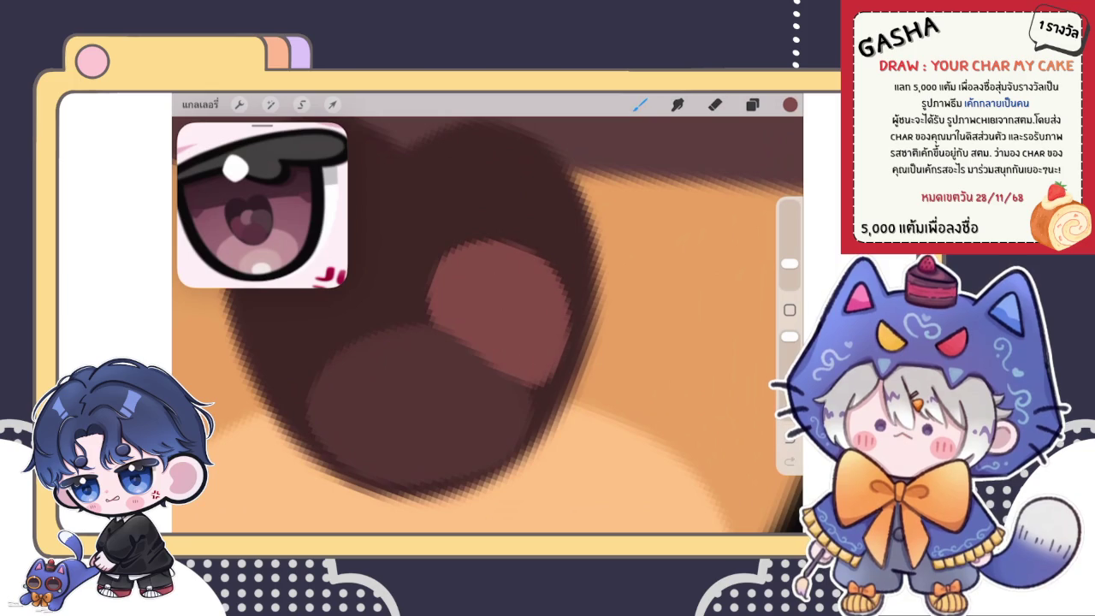
scroll(488, 325, "down", 3)
scroll(487, 325, "up", 5)
Pick a slightly darker reddish shade and paint a rounded reflection on the pupil's left.
left_click(789, 105)
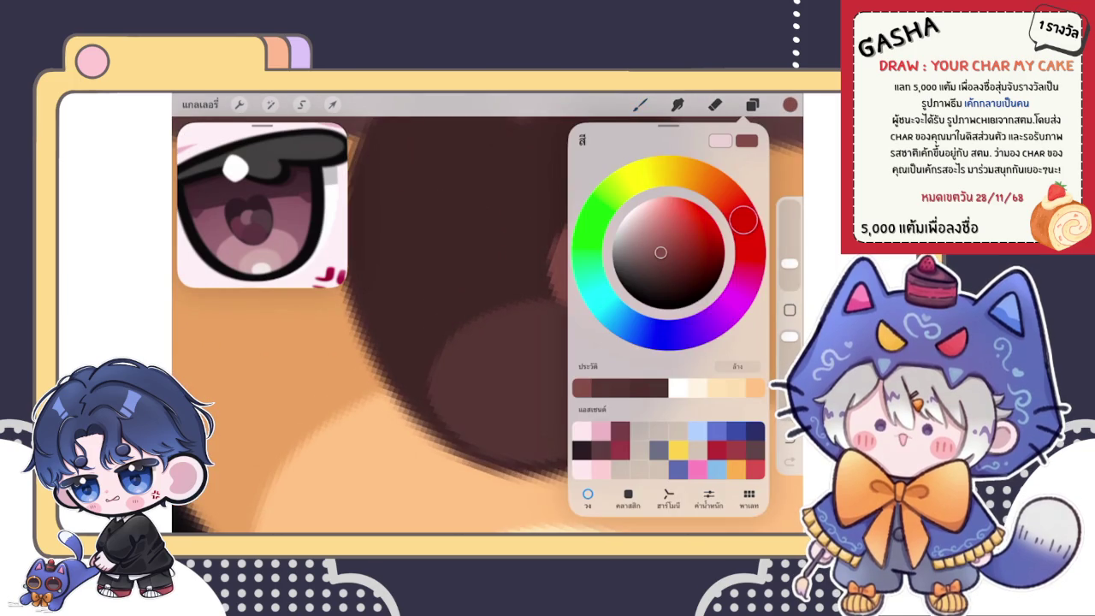
left_click_drag(661, 252, 674, 258)
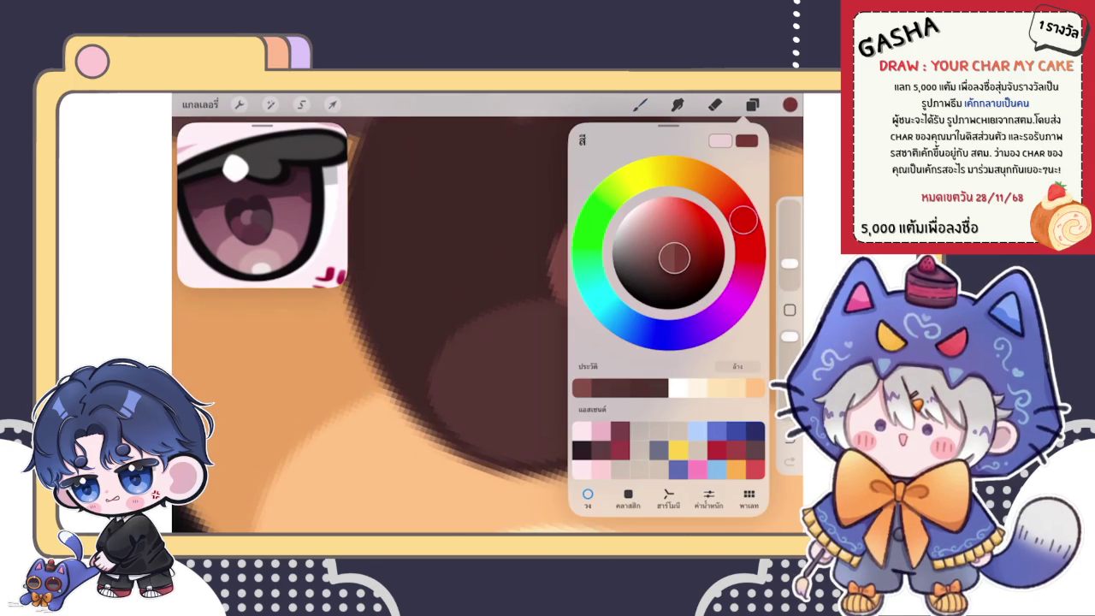
left_click(476, 282)
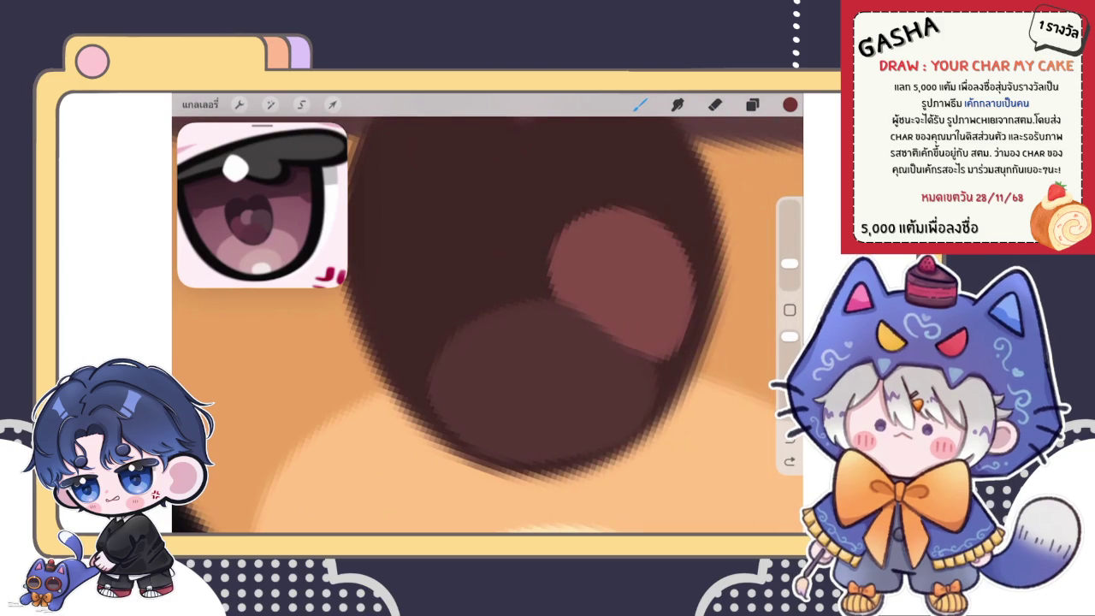
left_click_drag(443, 248, 441, 376)
mouse_move(411, 264)
left_mouse_down()
mouse_move(464, 277)
mouse_move(420, 354)
mouse_move(448, 325)
left_mouse_up()
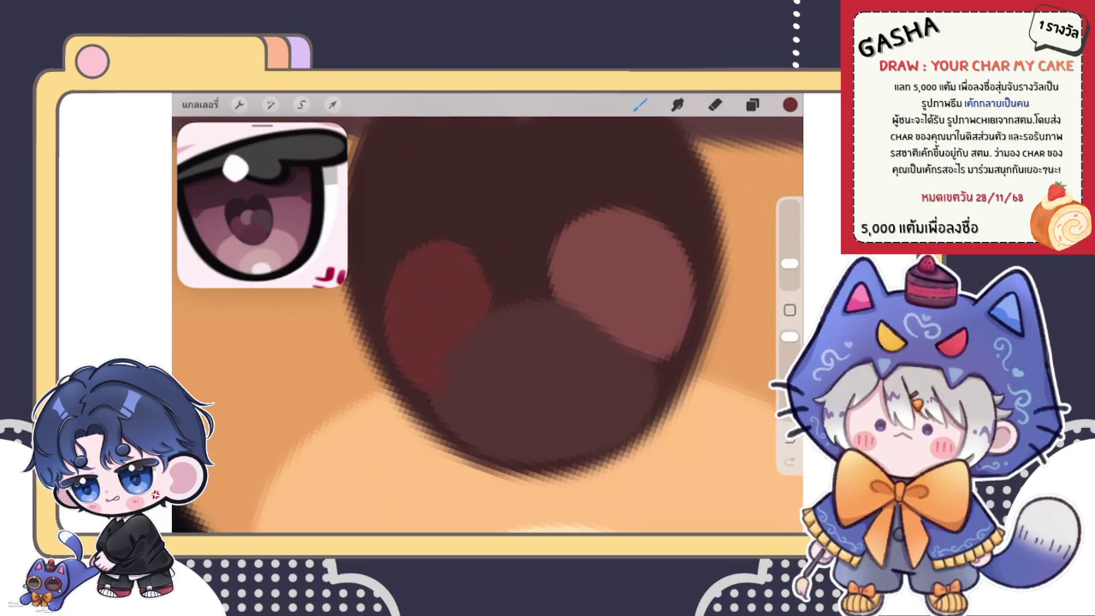
left_click_drag(427, 253, 390, 289)
mouse_move(435, 245)
left_mouse_down()
mouse_move(384, 285)
mouse_move(388, 322)
left_mouse_up()
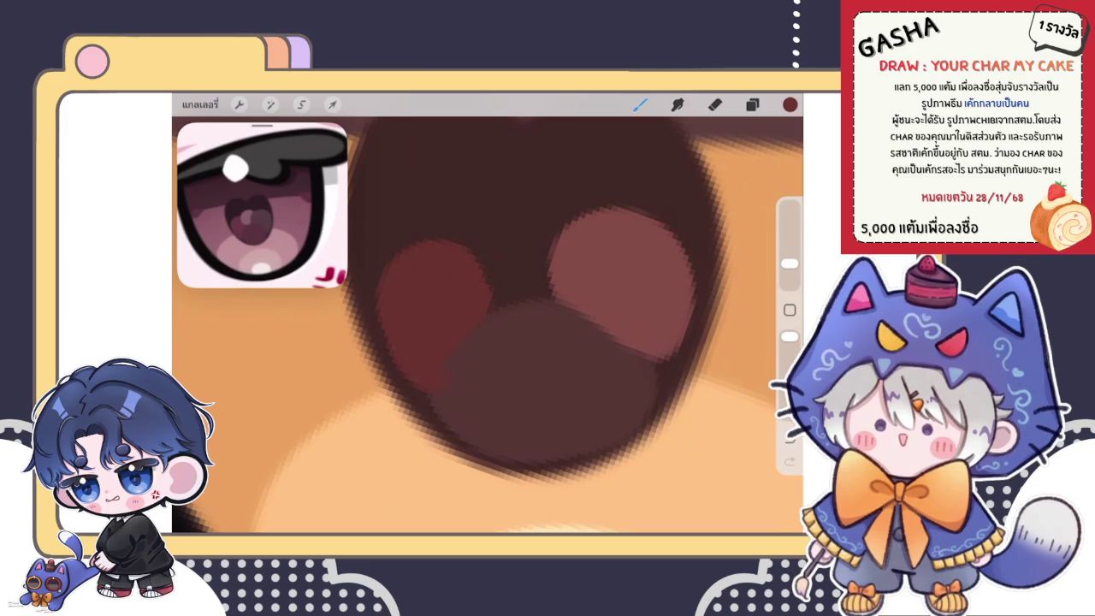
scroll(488, 325, "down", 5)
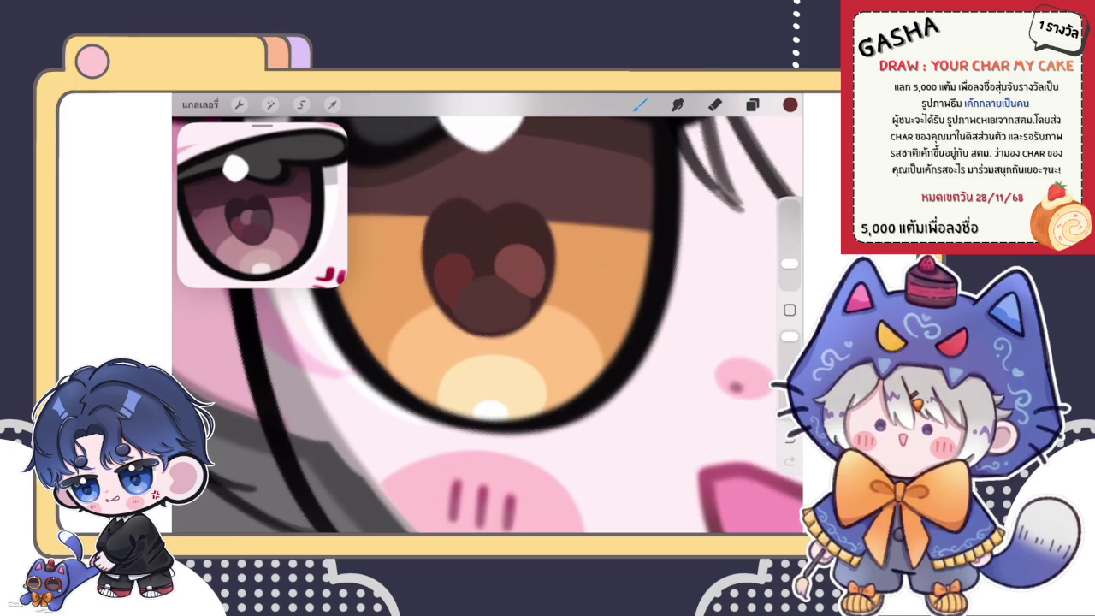
Switch to the eraser with the E key.
key("e")
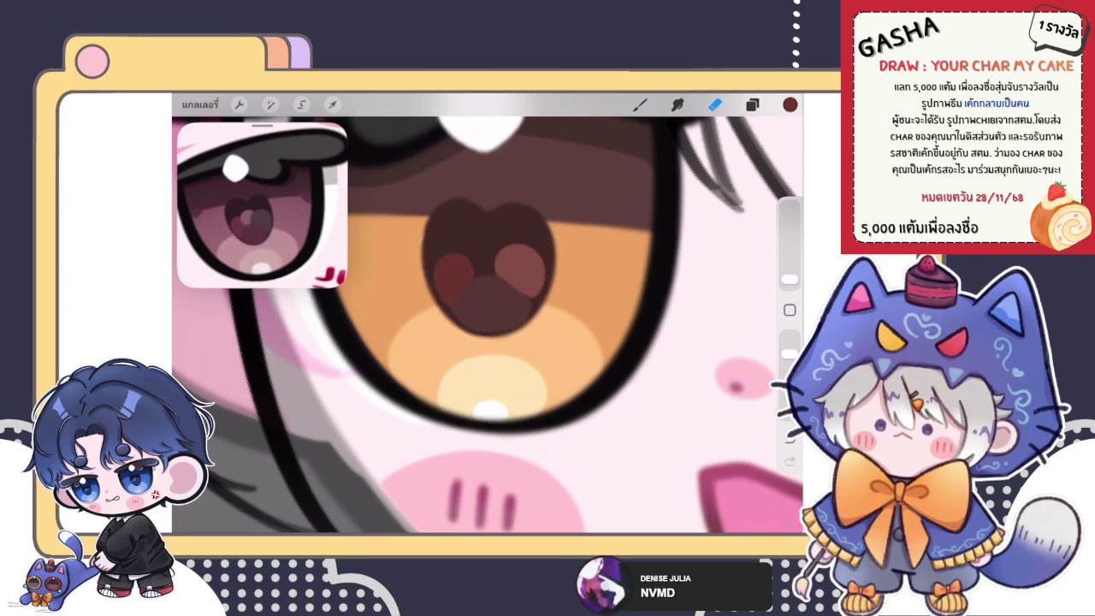
Return to the brush, glance at the layers and zoom out to see the whole character.
left_click(640, 104)
left_click(752, 105)
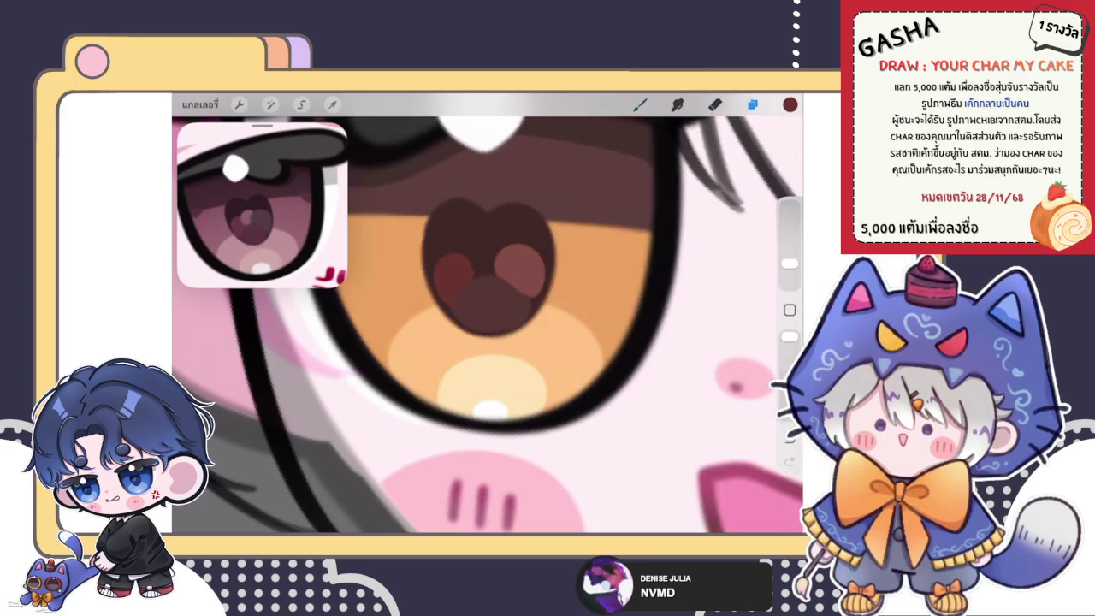
scroll(485, 247, "up", 5)
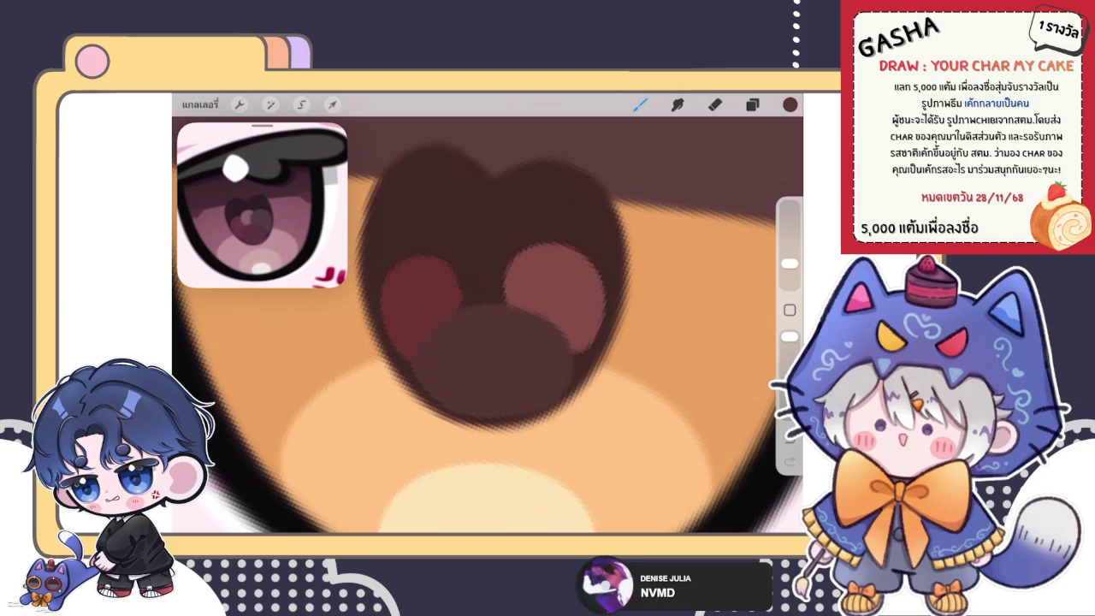
scroll(487, 325, "down", 5)
scroll(487, 325, "down", 5)
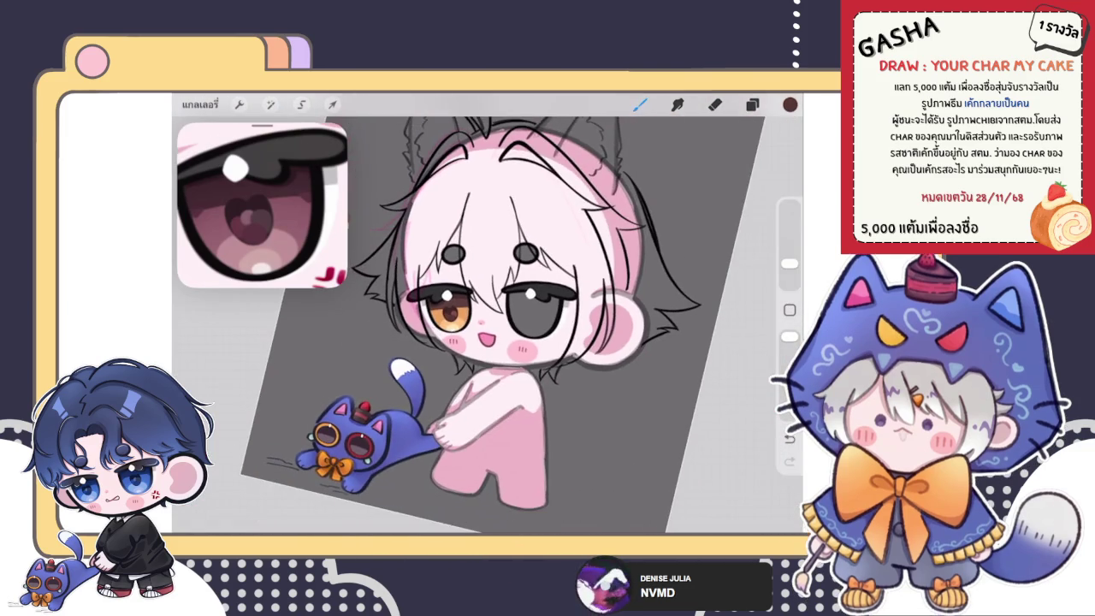
scroll(488, 325, "up", 2)
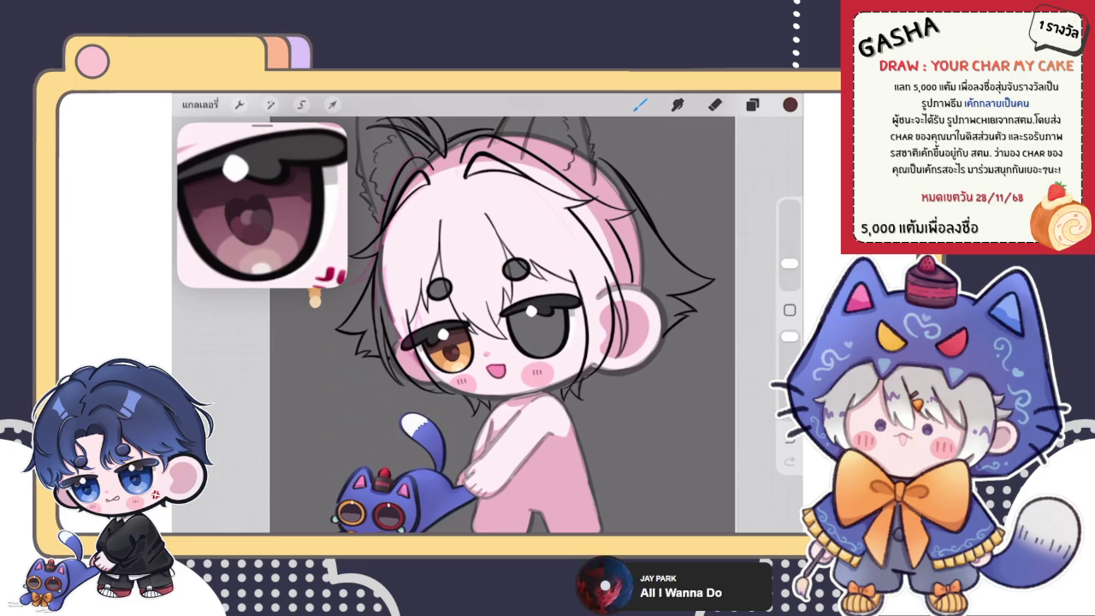
left_click(751, 103)
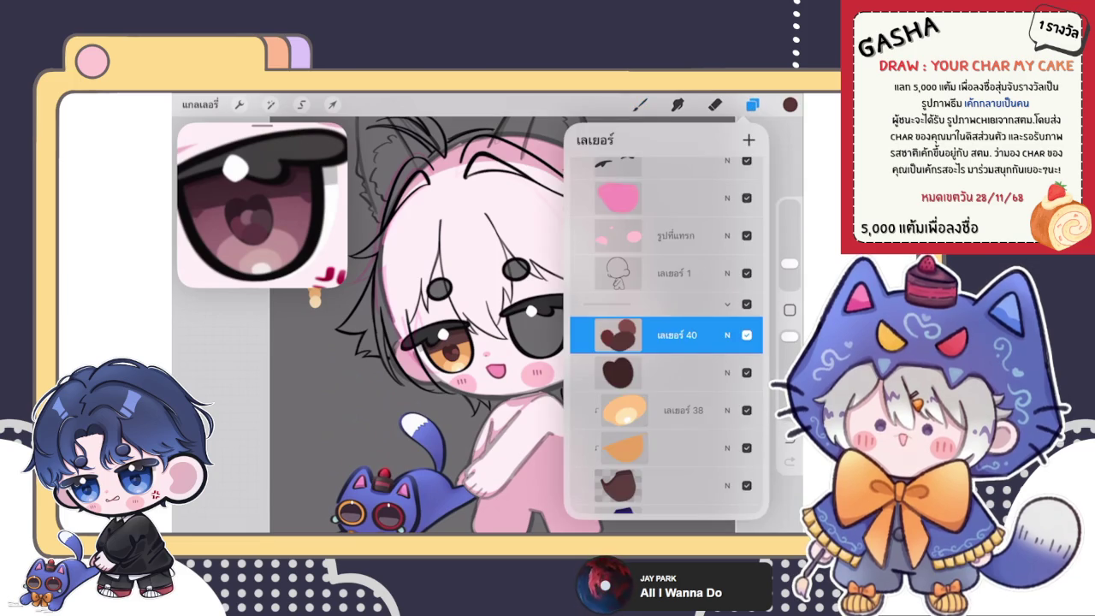
left_click(752, 103)
scroll(416, 357, "up", 3)
scroll(458, 346, "up", 2)
scroll(457, 347, "up", 5)
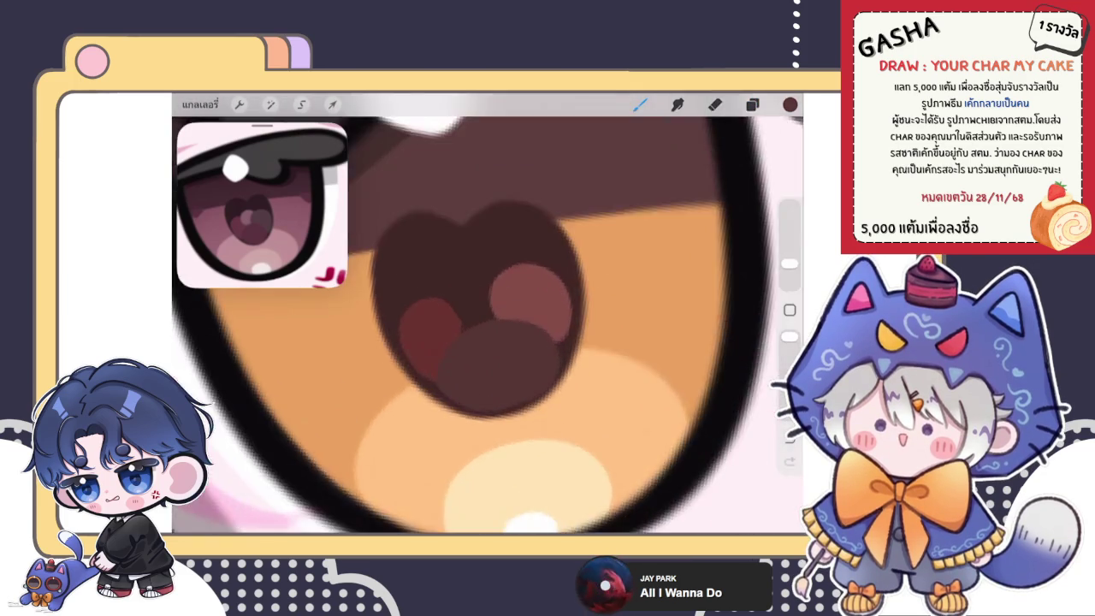
scroll(458, 346, "up", 3)
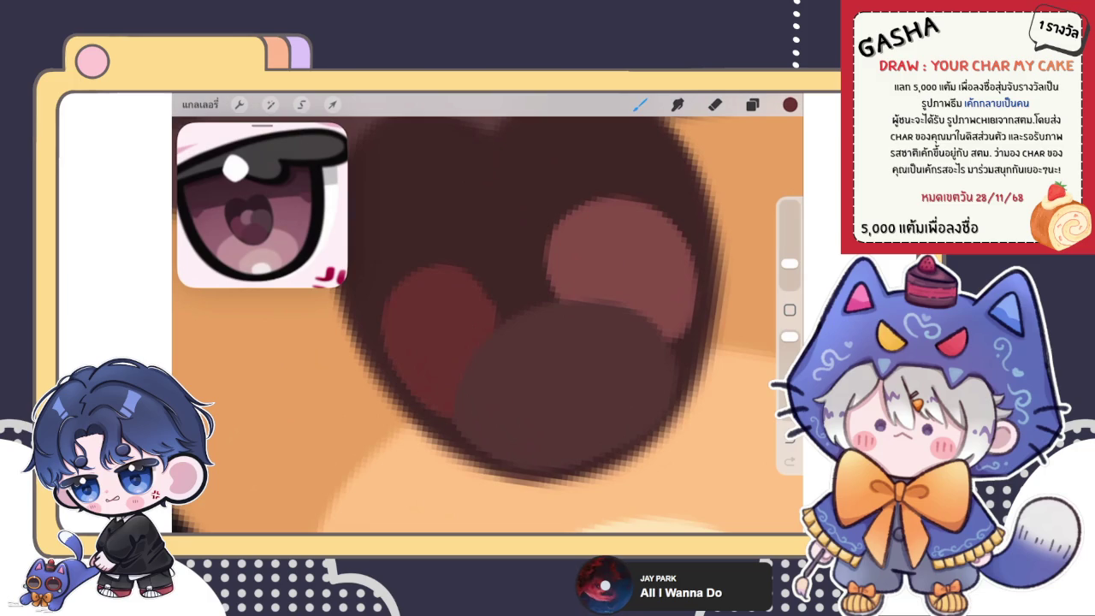
left_click_drag(402, 286, 466, 257)
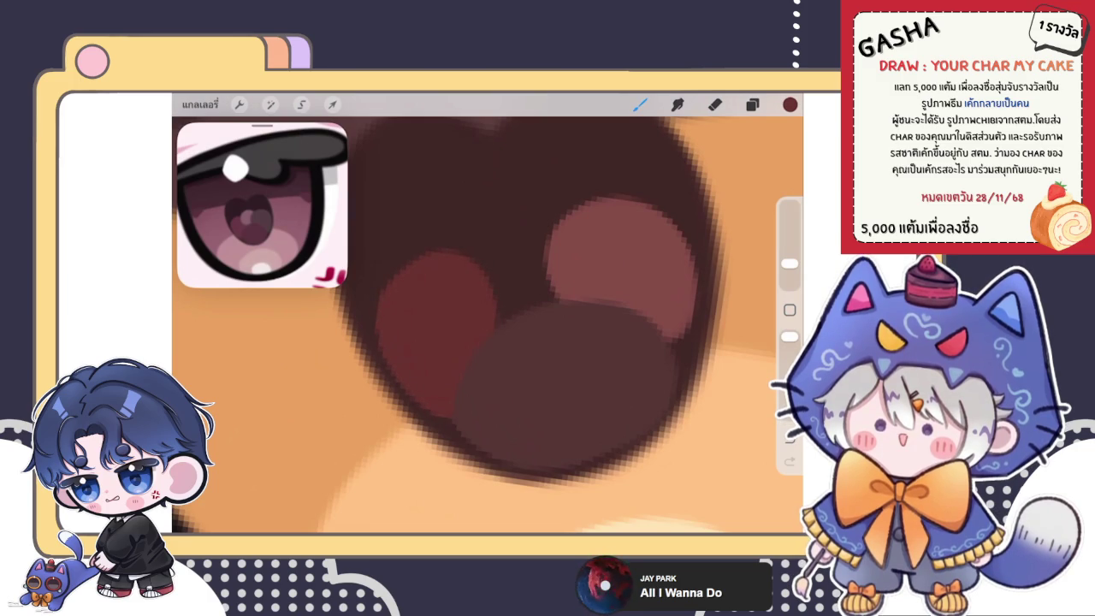
scroll(488, 325, "down", 3)
scroll(487, 325, "up", 2)
scroll(487, 325, "up", 2)
scroll(488, 325, "up", 2)
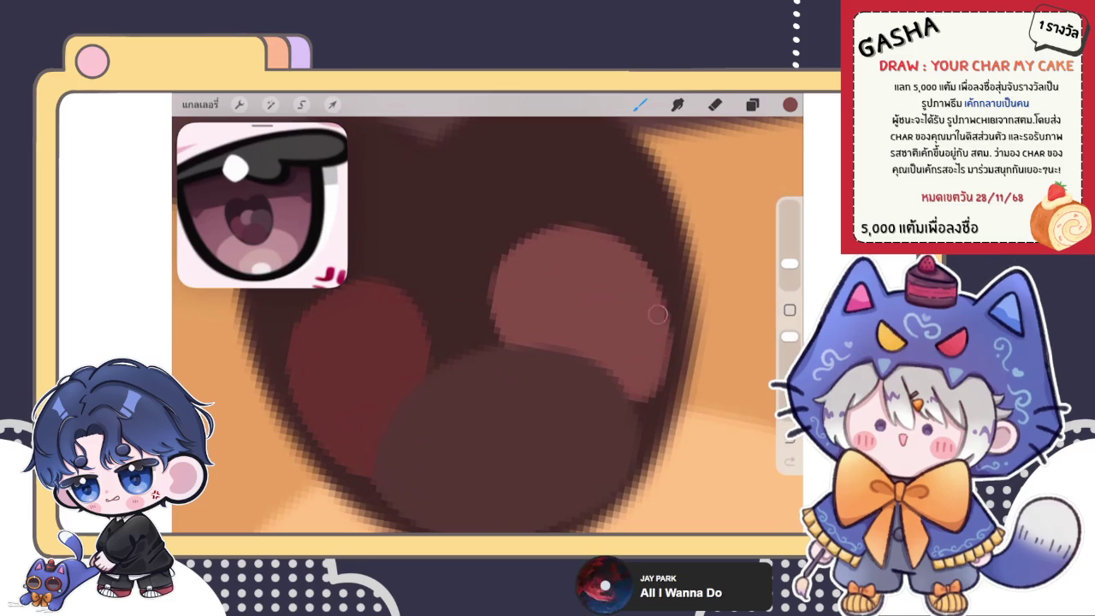
scroll(487, 325, "right", 2)
scroll(488, 325, "down", 1)
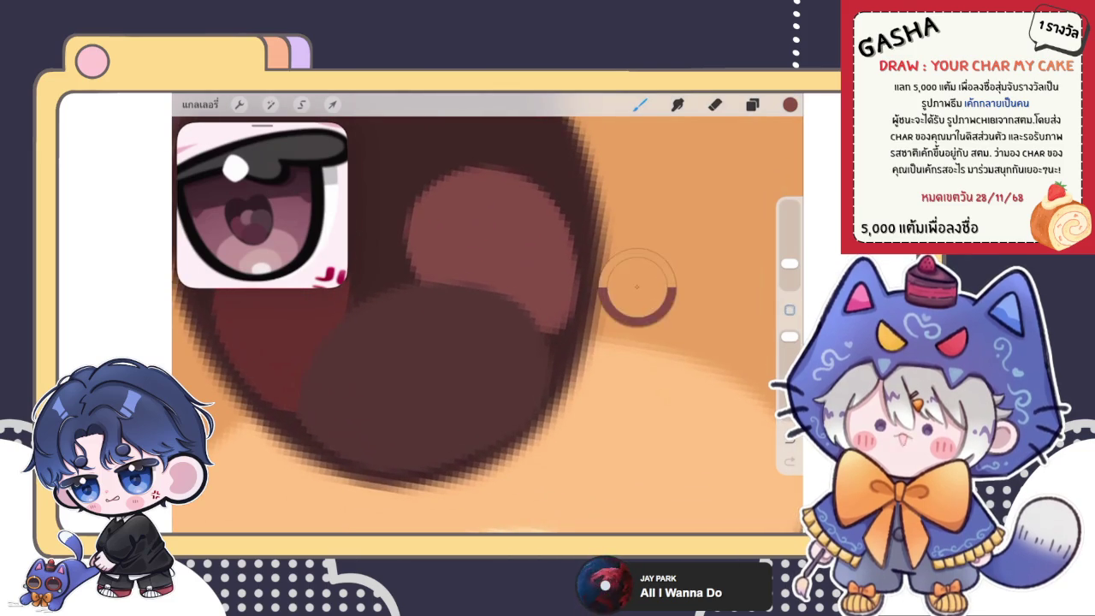
key("ctrl+z")
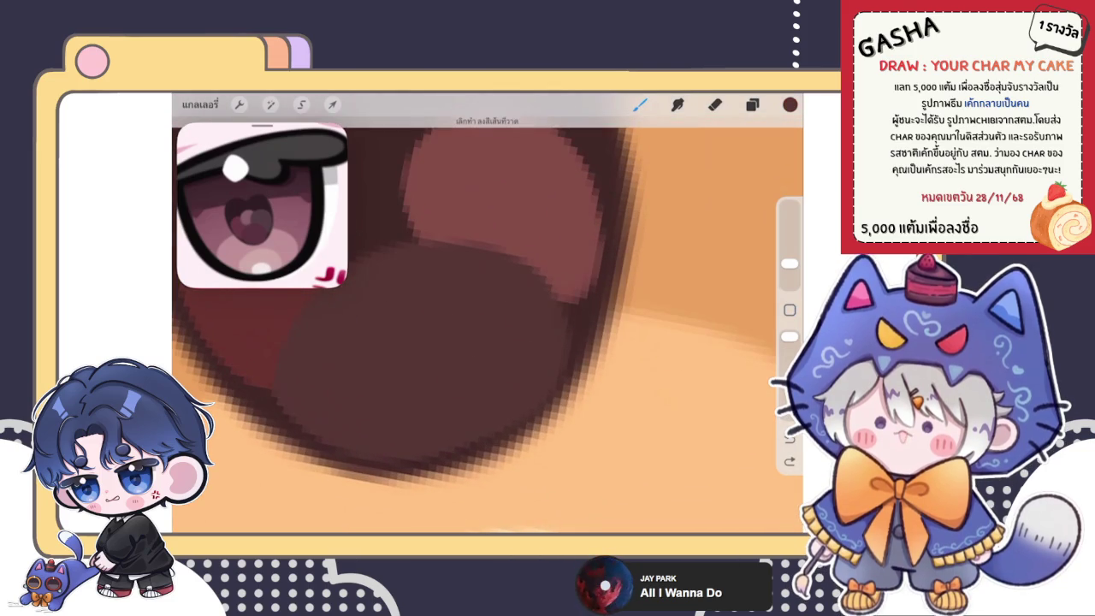
scroll(534, 286, "down", 3)
scroll(488, 325, "down", 2)
scroll(487, 325, "down", 1)
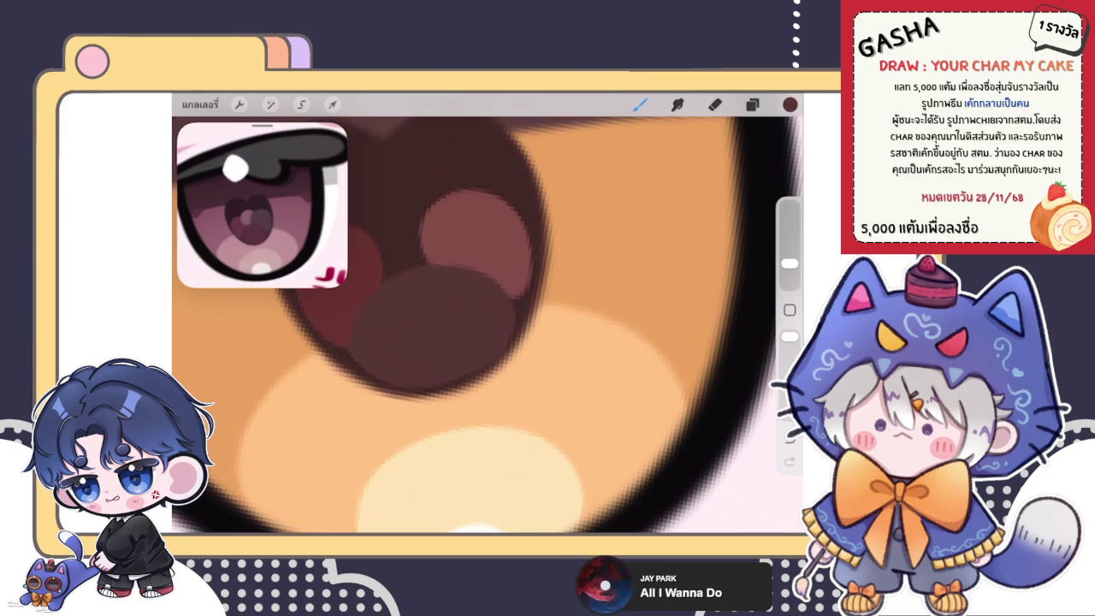
scroll(488, 325, "up", 2)
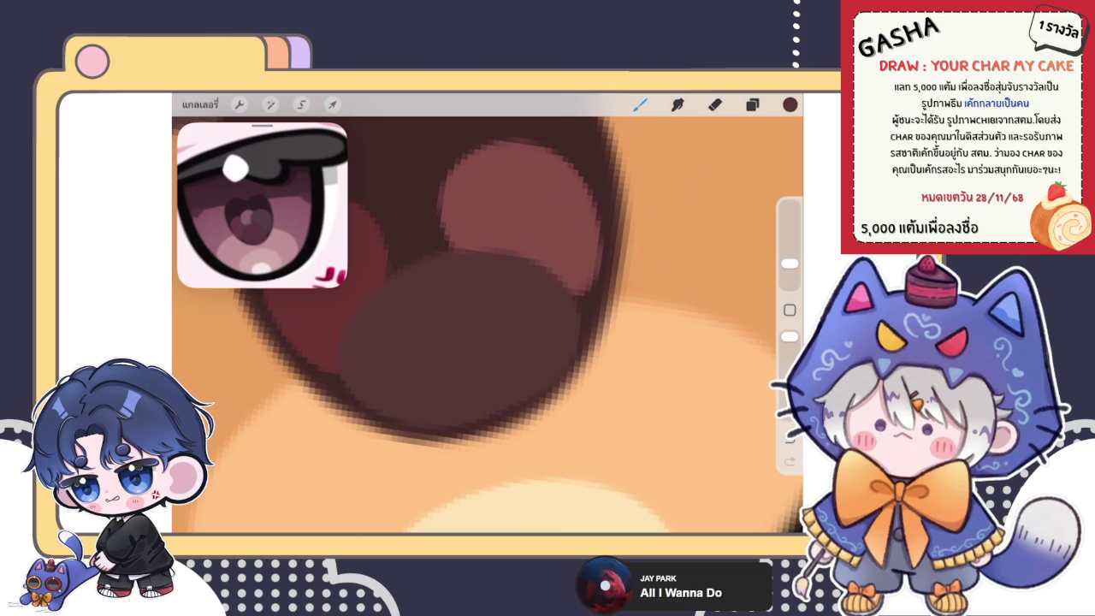
scroll(484, 262, "down", 3)
scroll(445, 282, "up", 5)
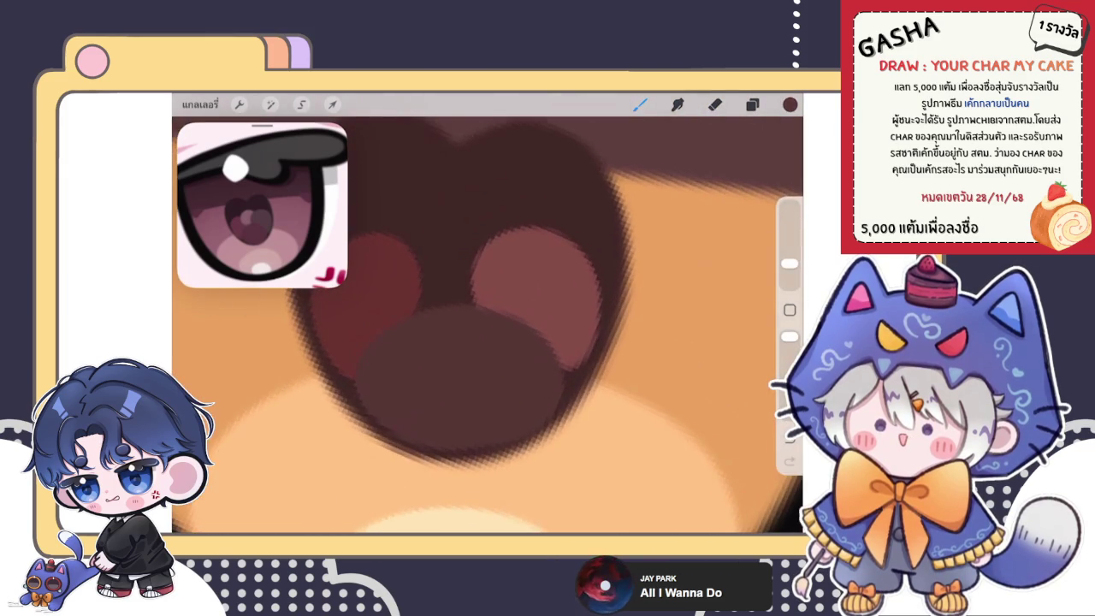
scroll(479, 343, "up", 1)
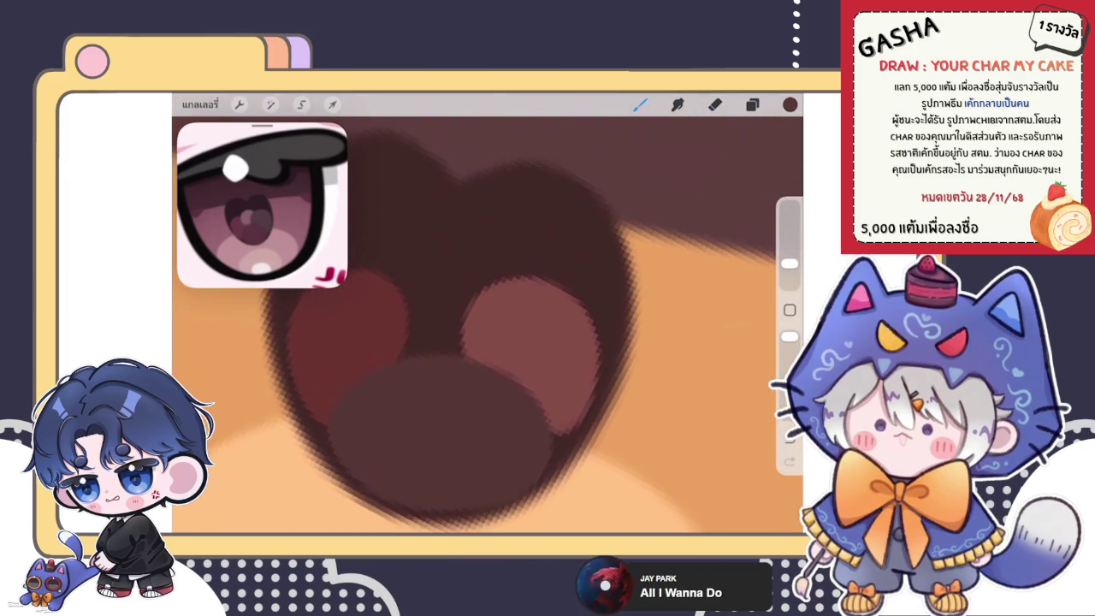
scroll(479, 343, "up", 2)
scroll(479, 342, "up", 2)
scroll(479, 342, "up", 1)
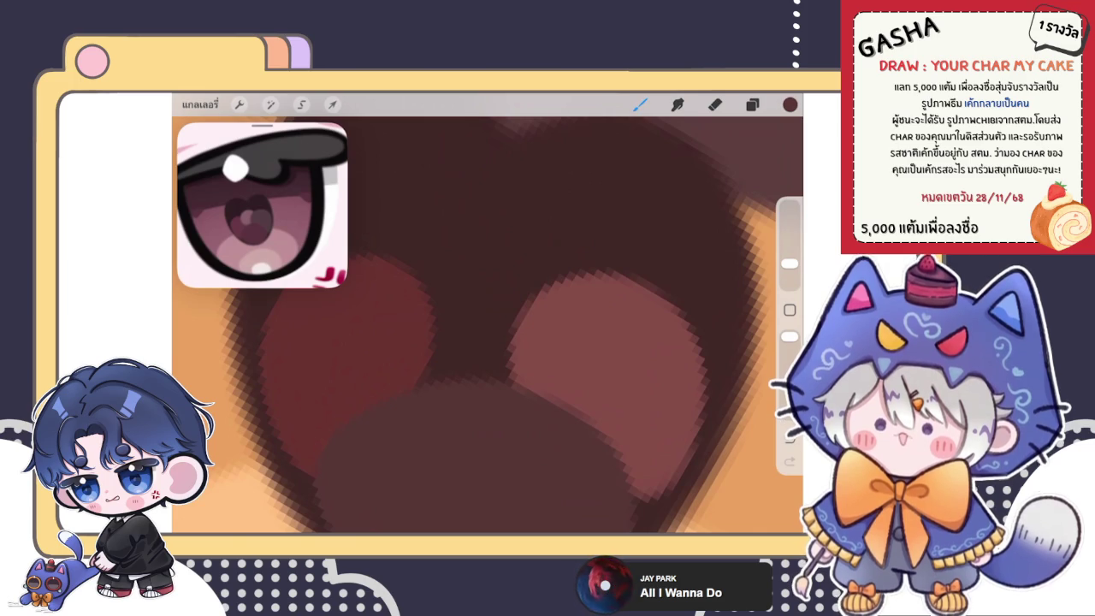
scroll(487, 325, "down", 3)
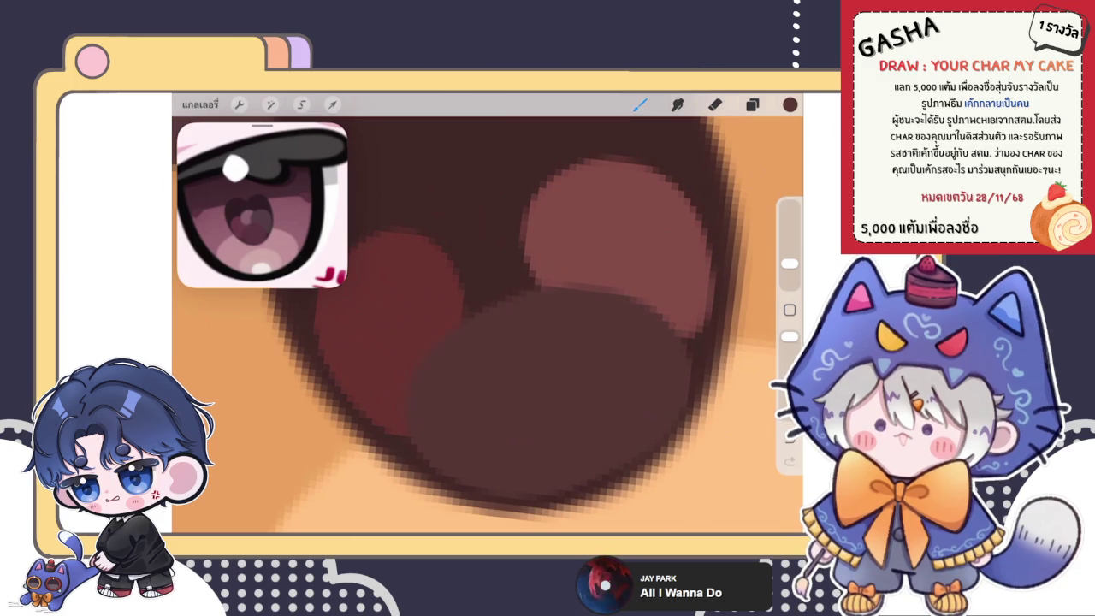
scroll(487, 325, "down", 3)
scroll(488, 325, "up", 5)
scroll(488, 325, "up", 2)
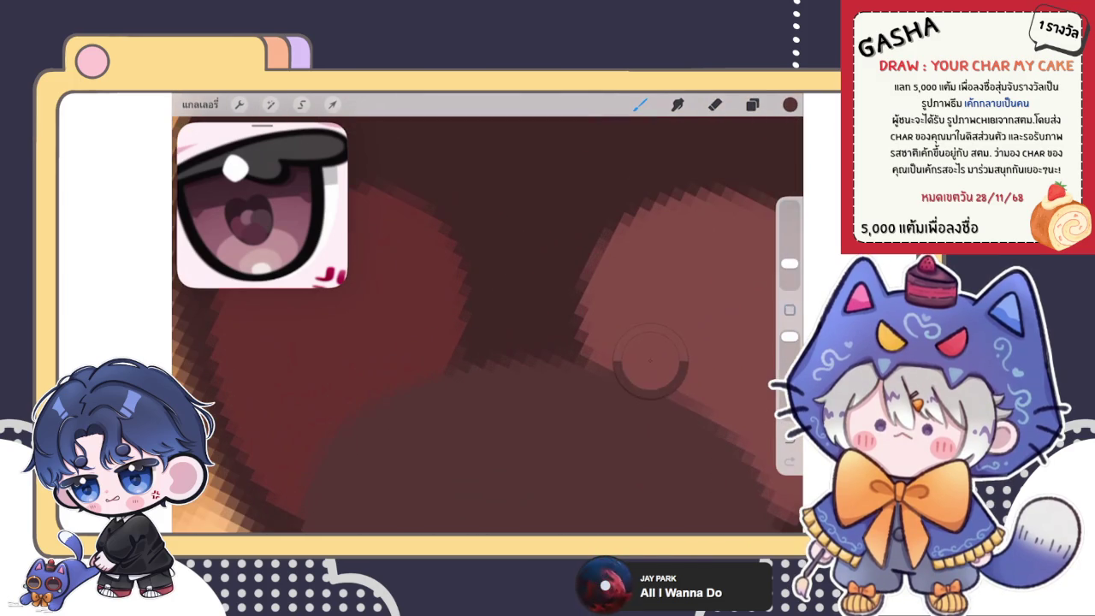
left_click(790, 103)
Pick a lighter red-brown and dab two pink reflections onto the heart pupil.
left_click(789, 104)
left_click(653, 288)
left_click(789, 103)
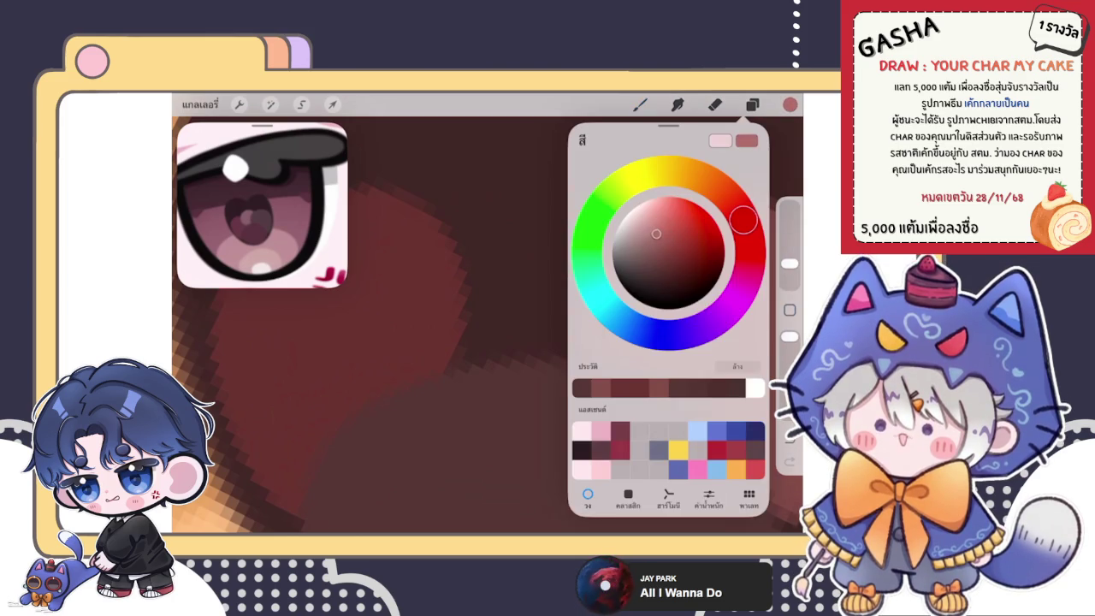
left_click(467, 201)
left_click(599, 257)
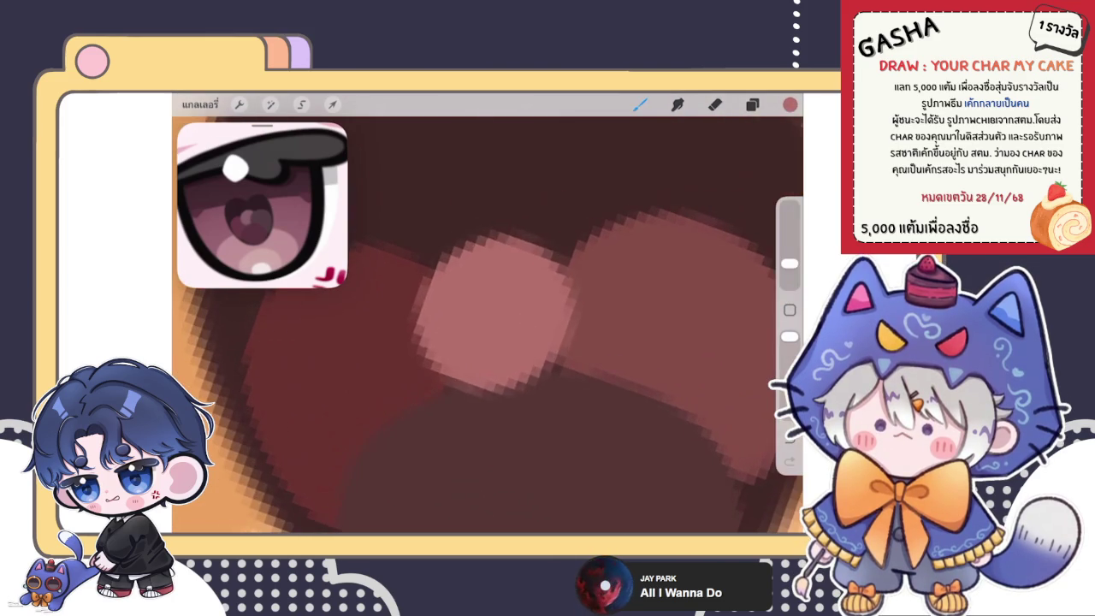
Redo the left pink dab lower-left and enlarge it toward the right one.
key("ctrl+z")
left_click_drag(542, 261, 485, 301)
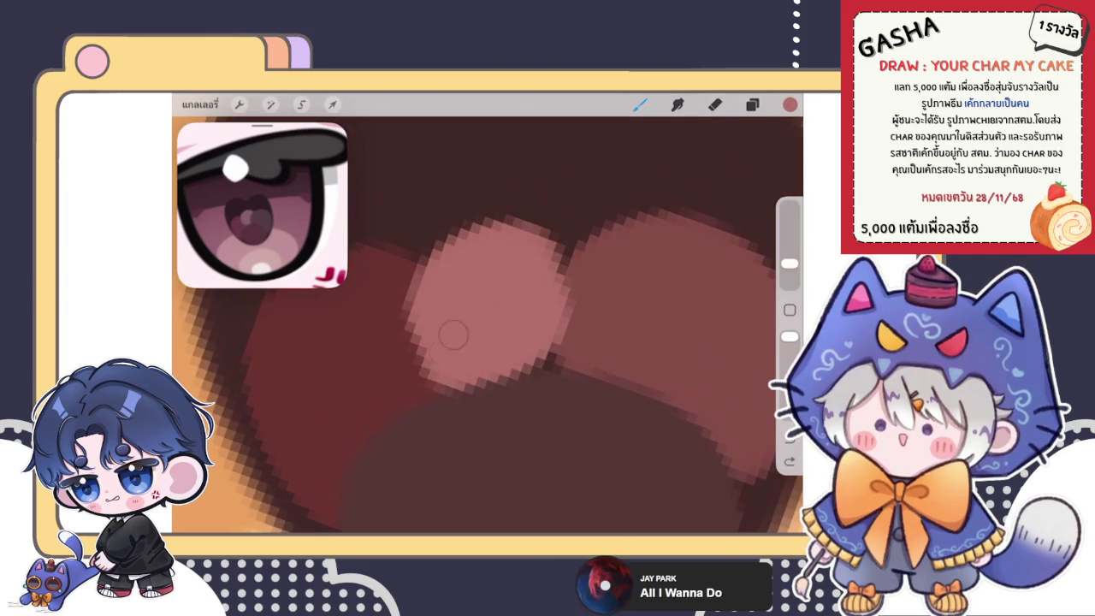
left_click_drag(482, 337, 487, 315)
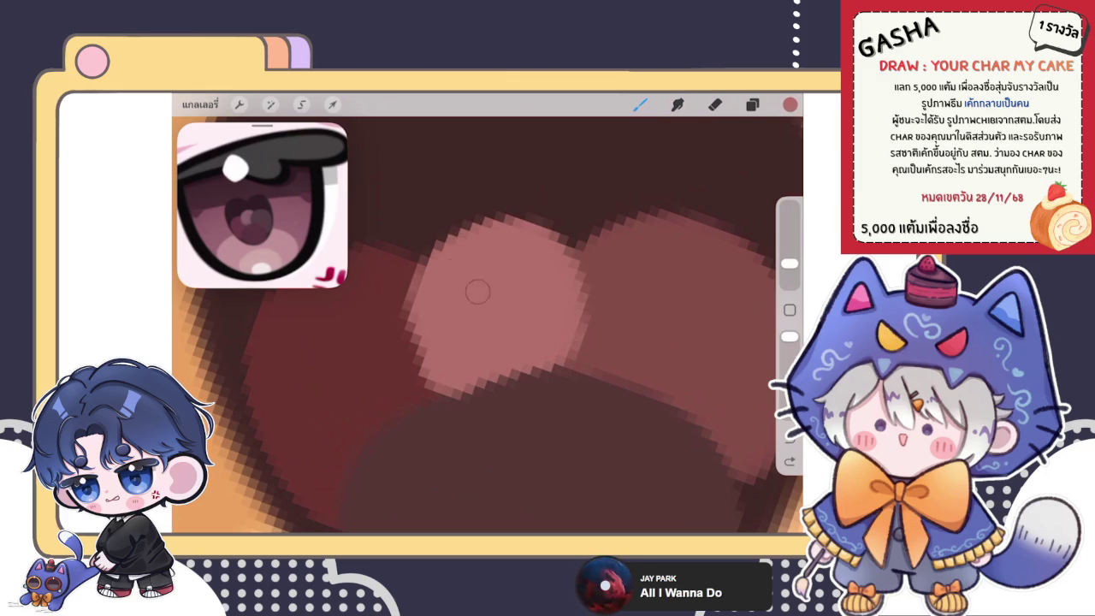
scroll(488, 317, "down", 5)
scroll(487, 316, "down", 5)
scroll(488, 317, "up", 5)
scroll(488, 316, "up", 2)
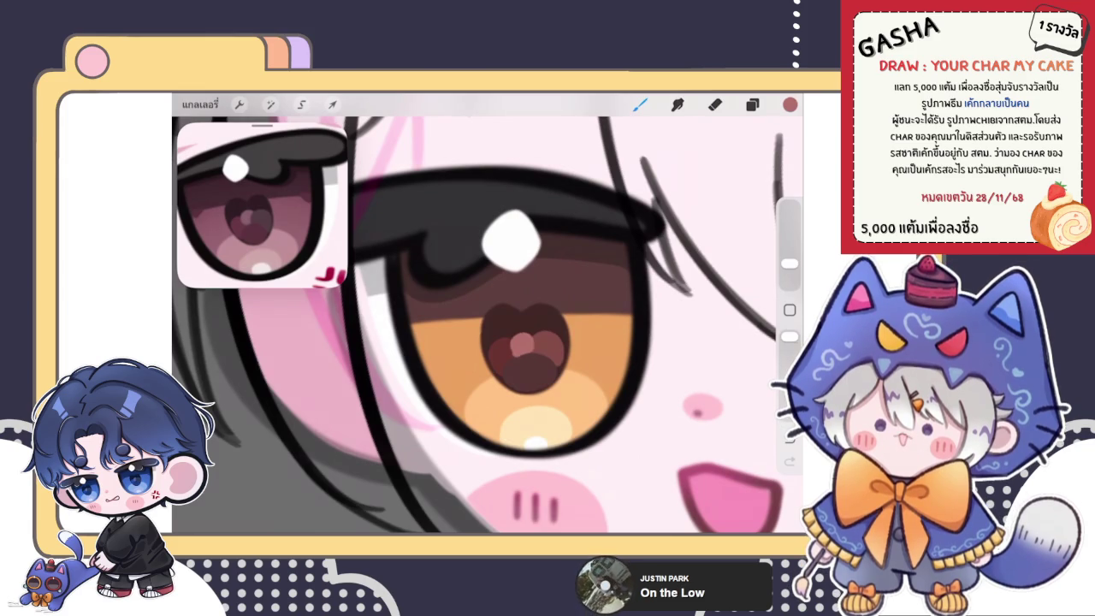
Undo the last pupil stroke and grow the pink highlight toward the right.
scroll(522, 338, "up", 5)
scroll(522, 338, "up", 5)
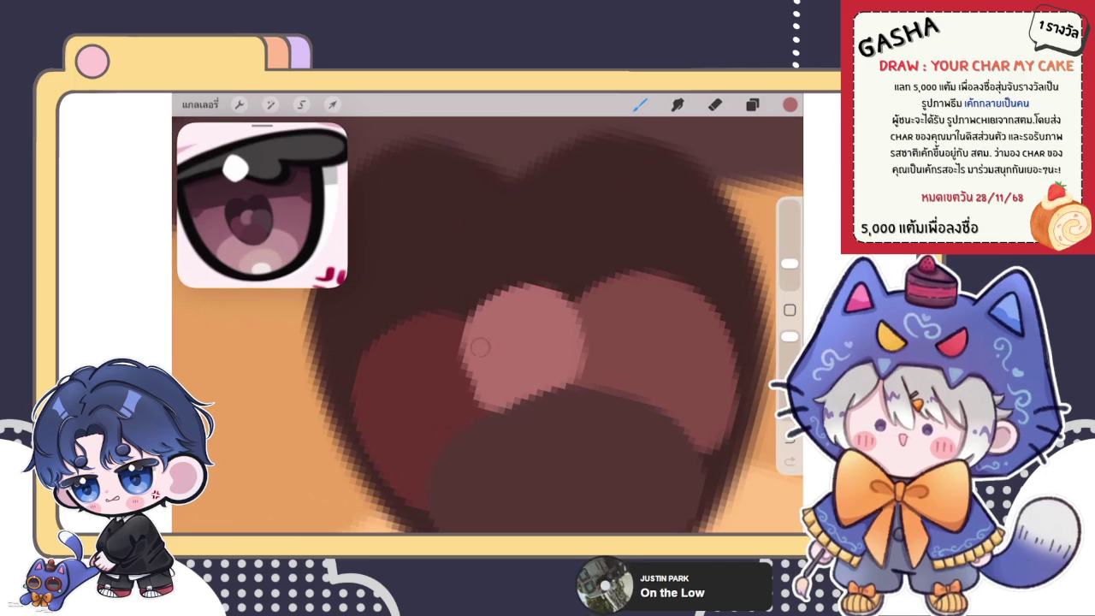
scroll(488, 325, "up", 3)
key("ctrl+z")
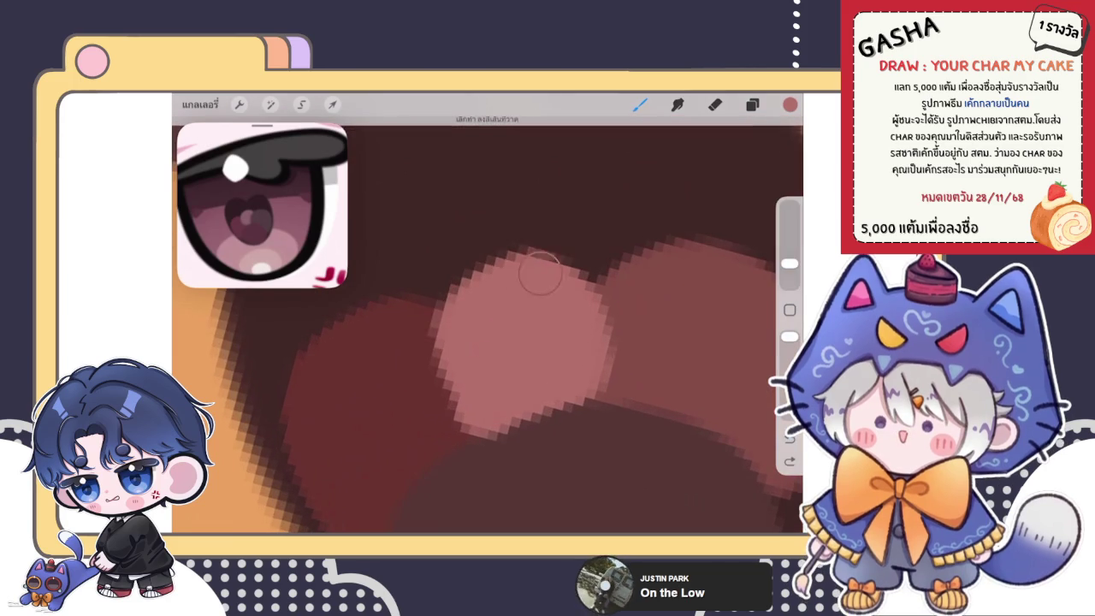
left_click_drag(479, 282, 580, 365)
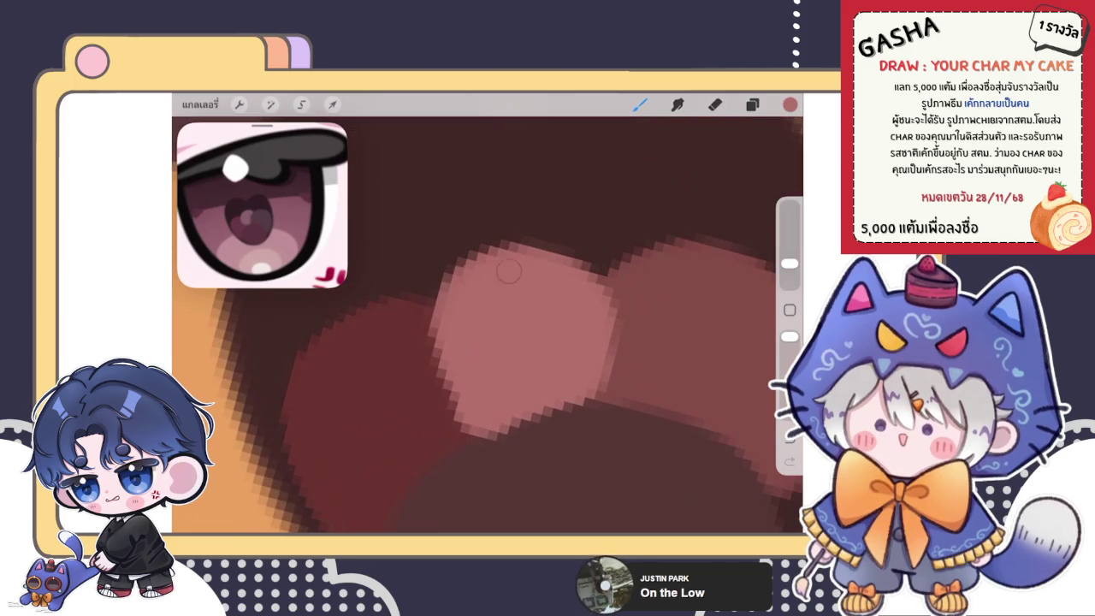
Extend the pink highlight's left edge further to round it out.
scroll(488, 325, "down", 3)
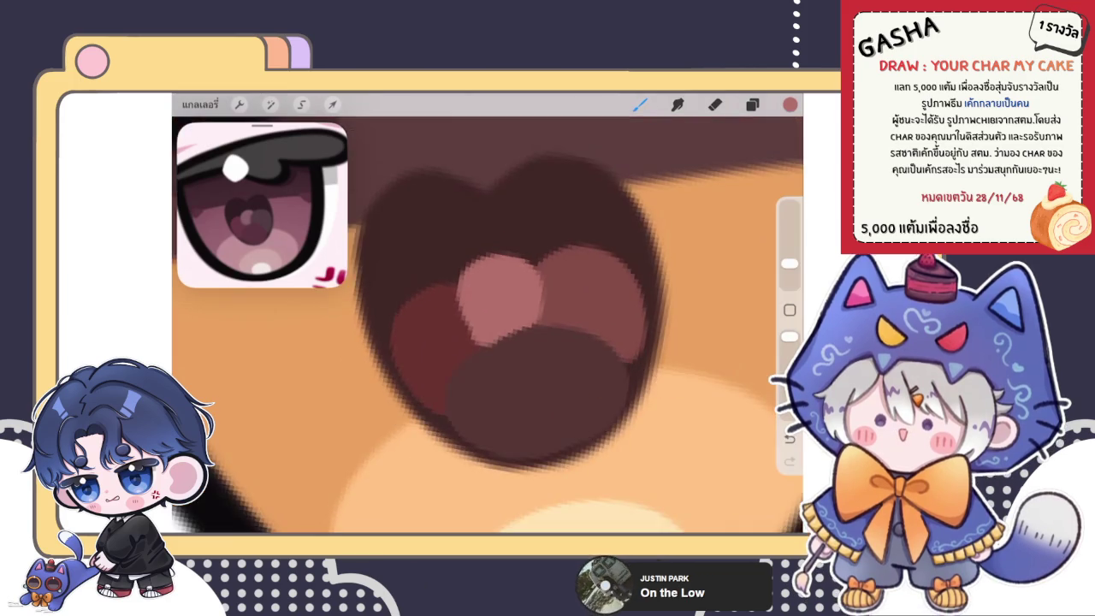
scroll(488, 325, "up", 2)
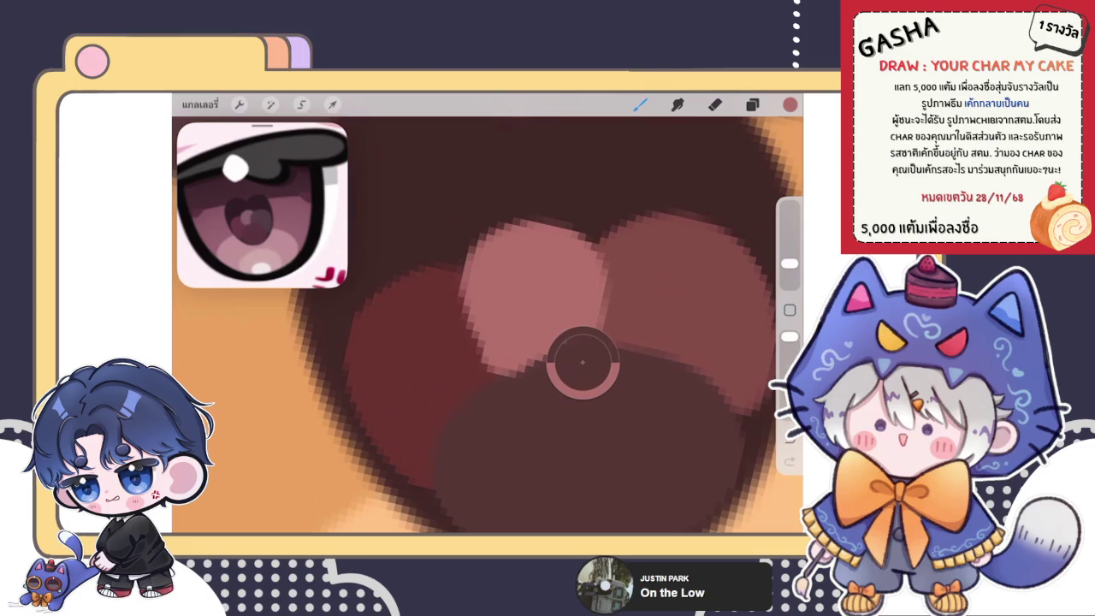
left_click_drag(469, 291, 471, 354)
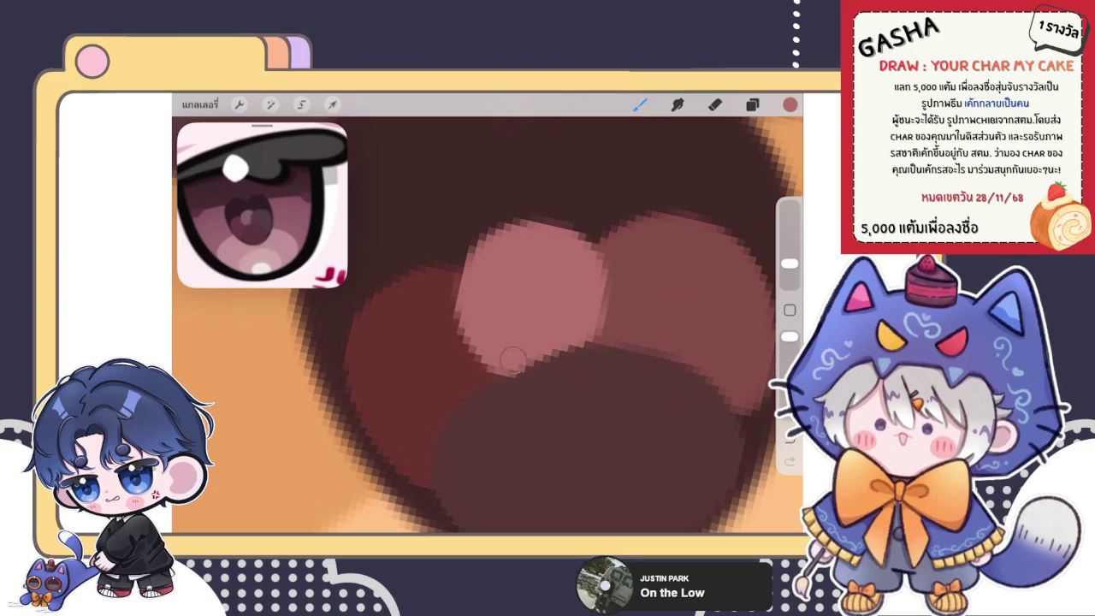
left_click_drag(466, 325, 460, 272)
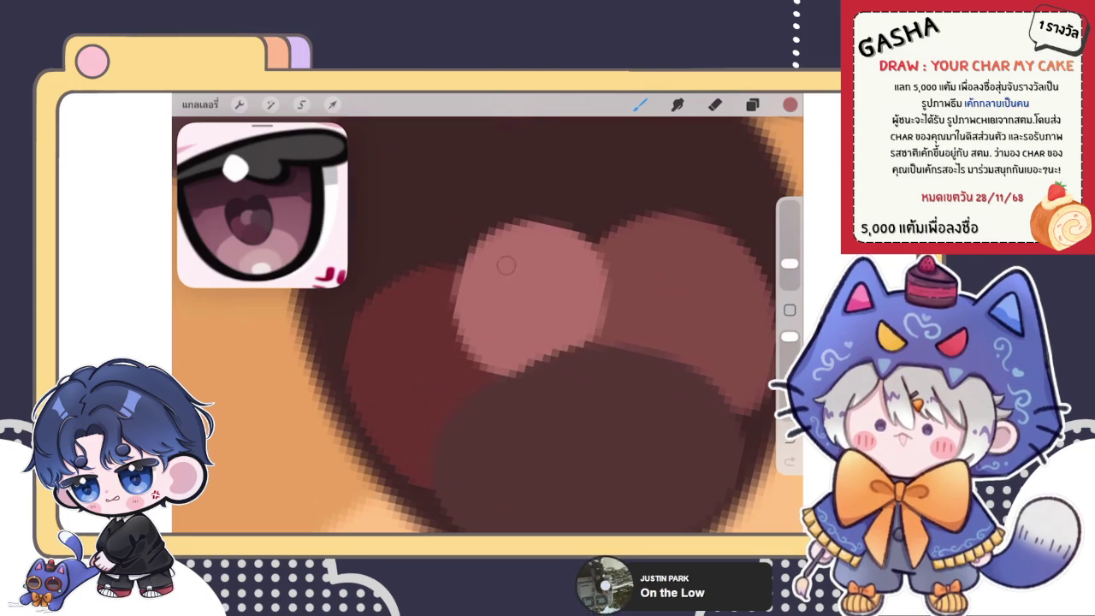
scroll(495, 249, "down", 2)
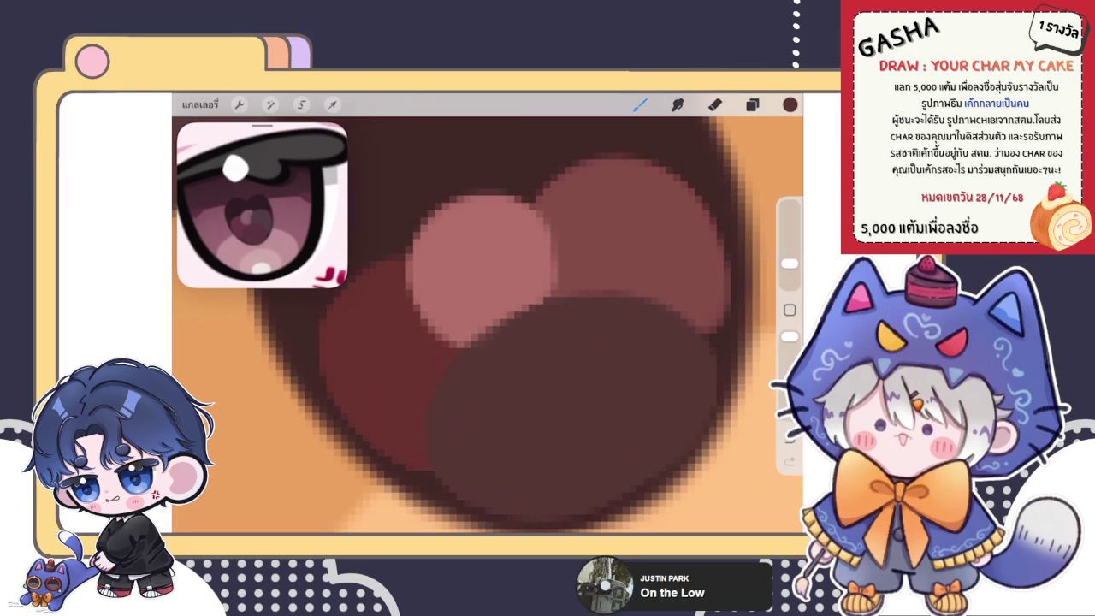
scroll(571, 330, "down", 1)
scroll(571, 330, "down", 2)
scroll(571, 331, "down", 2)
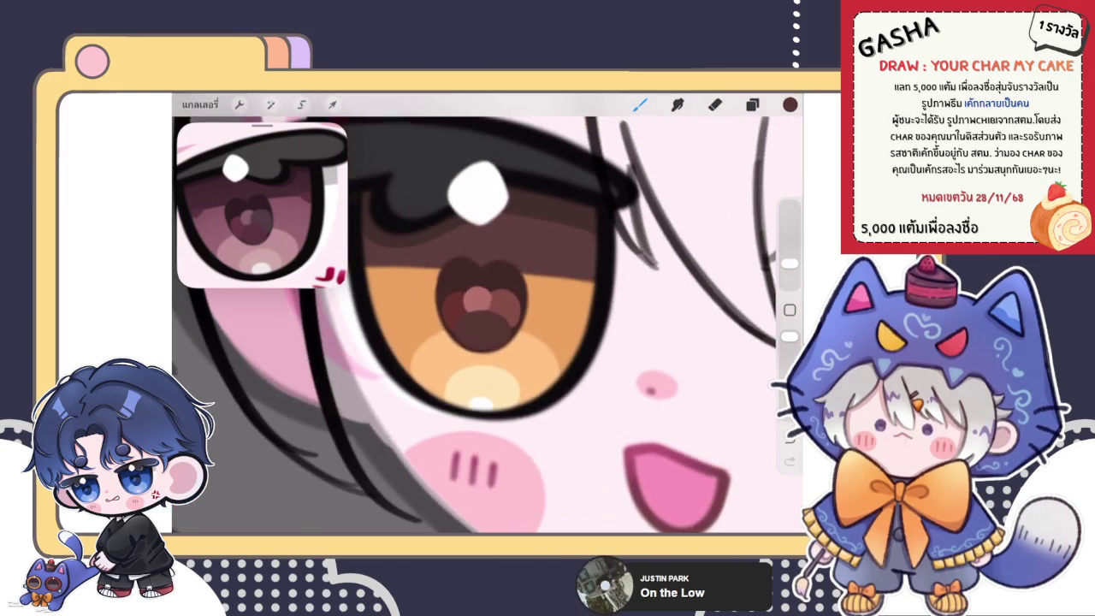
Sample the pupil's reddish tone, try a stroke over the highlight, then undo it.
scroll(572, 331, "down", 2)
scroll(475, 314, "up", 2)
scroll(475, 314, "up", 2)
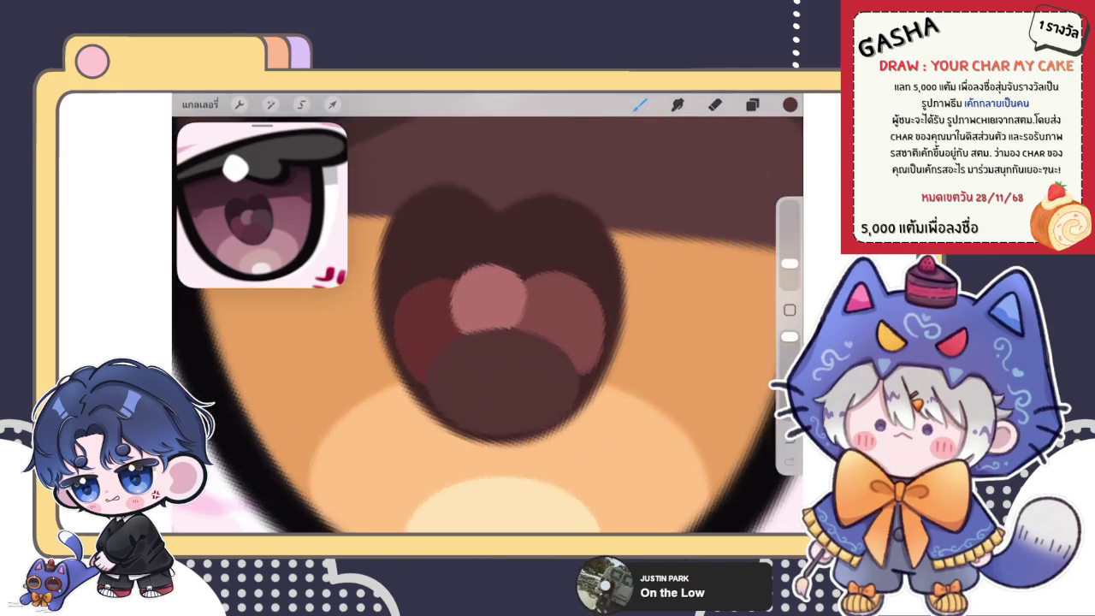
scroll(475, 315, "up", 2)
left_click(594, 346)
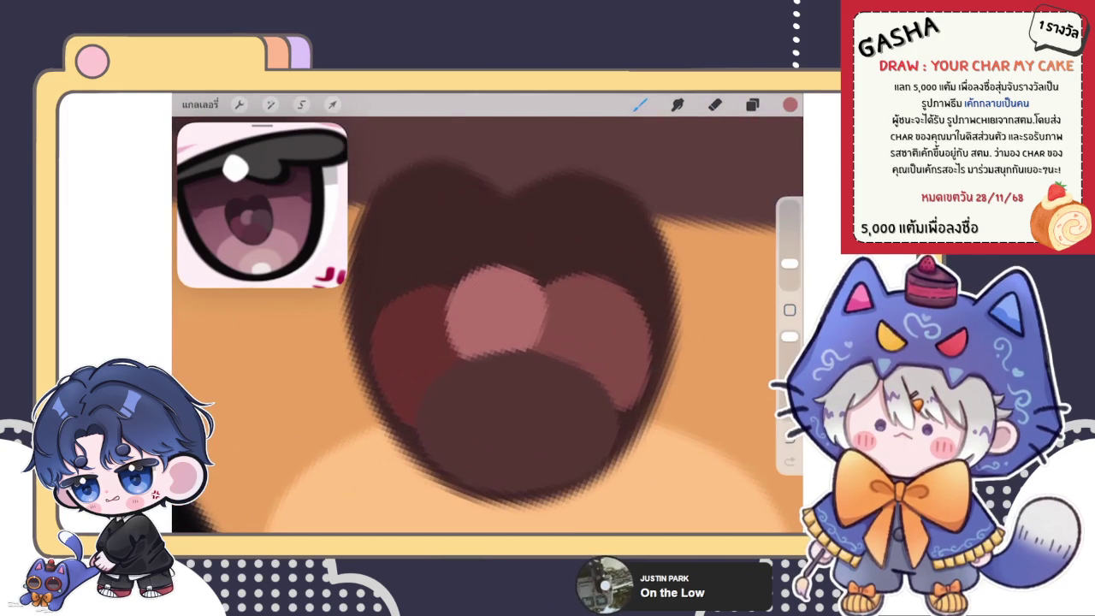
left_click_drag(552, 272, 552, 353)
key("ctrl+z")
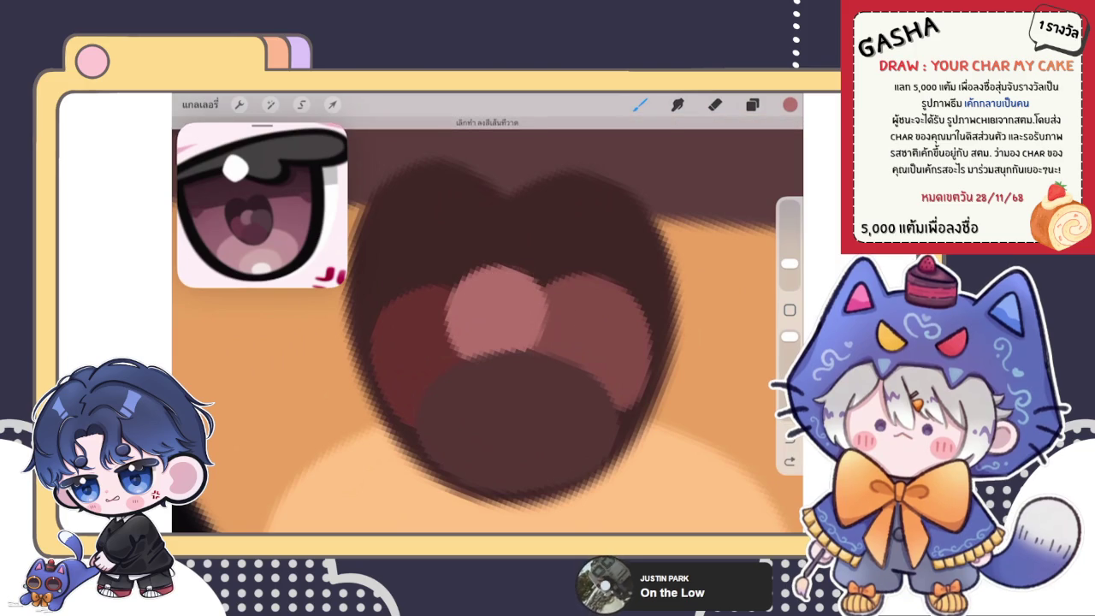
Sample a pinkish shade from the highlight, repaint the stroke, then sample the dark brown.
left_click(543, 338)
left_click_drag(454, 290, 458, 354)
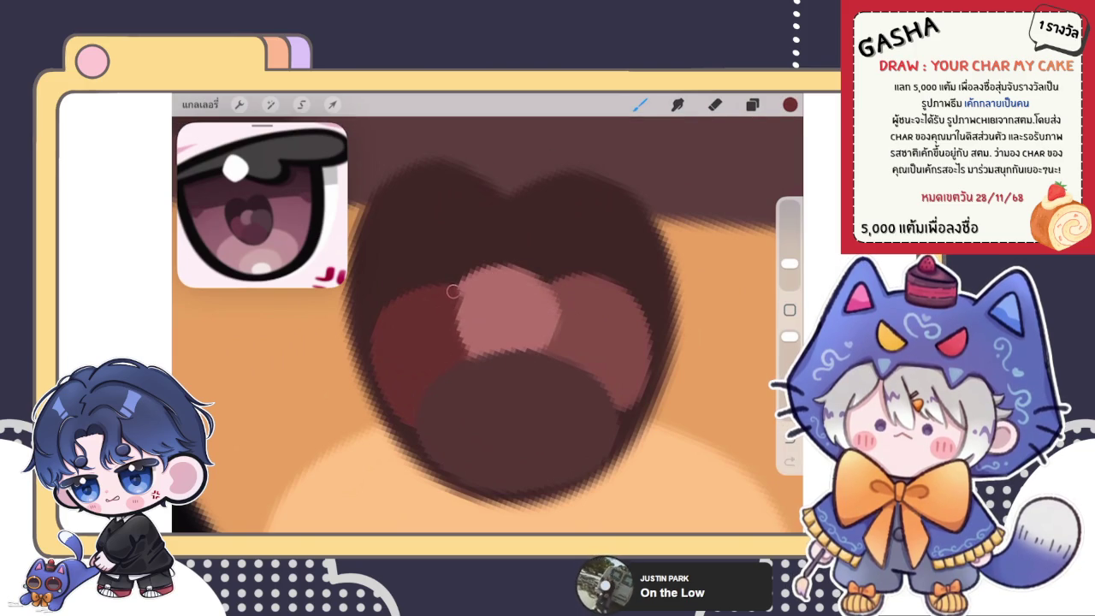
left_click(459, 289)
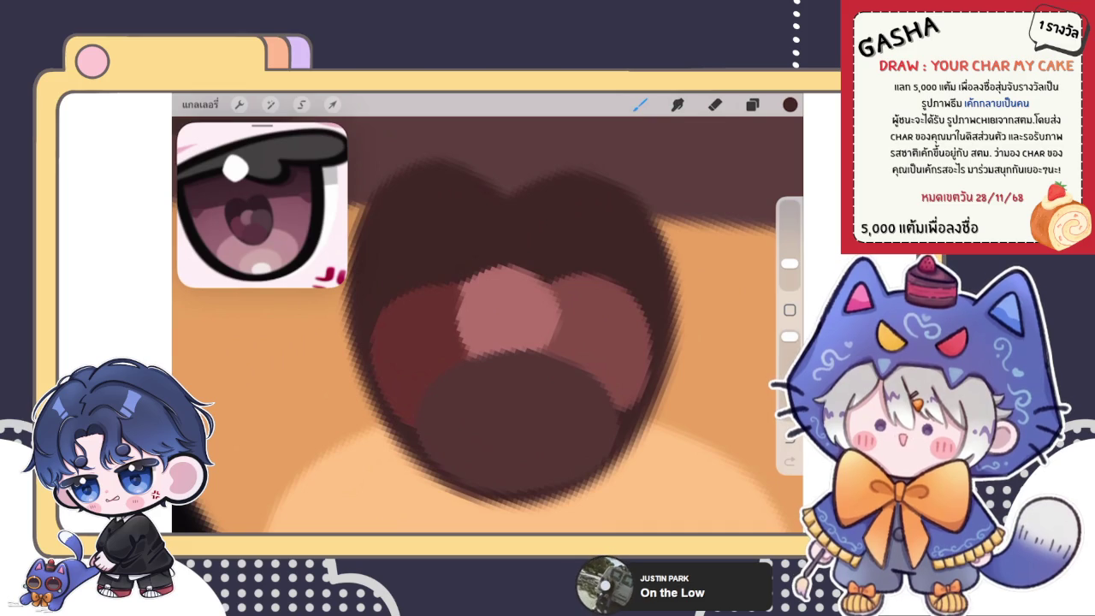
scroll(462, 291, "up", 5)
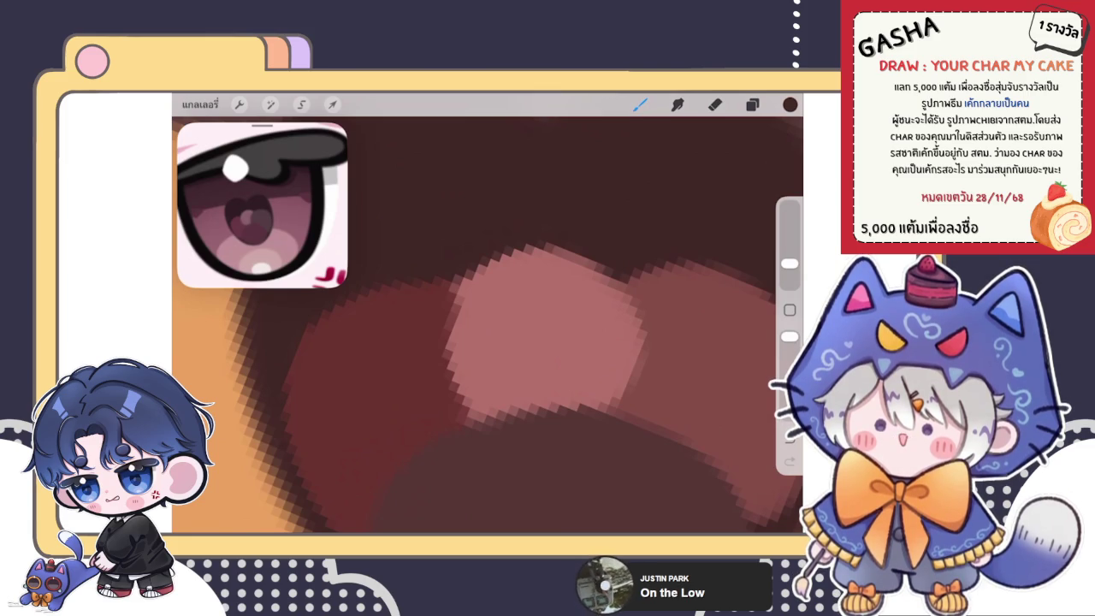
scroll(488, 313, "down", 5)
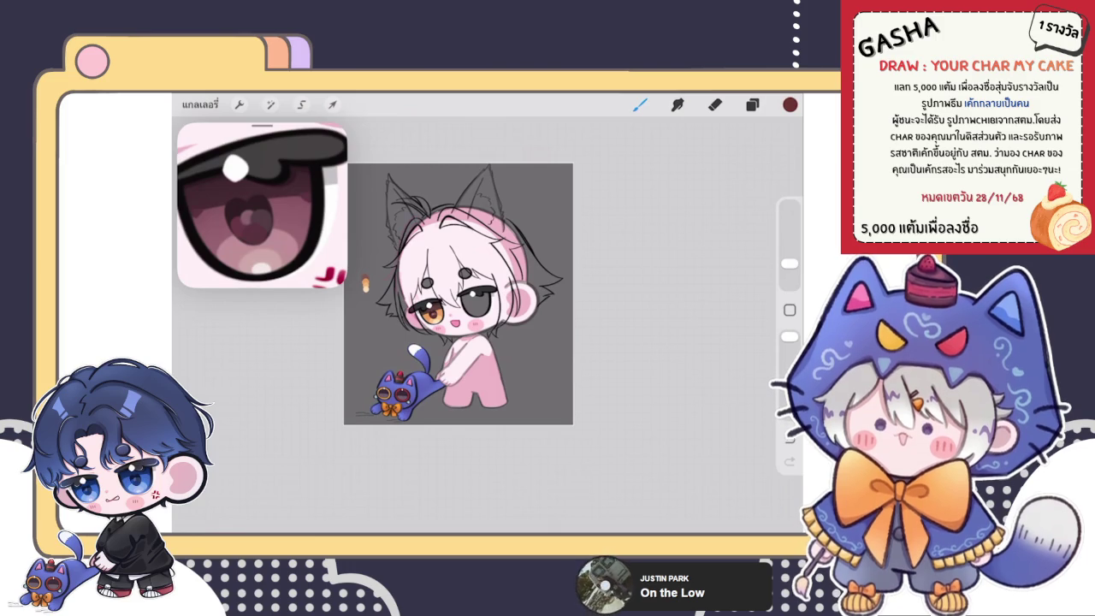
Switch to the eraser with the E key.
key("e")
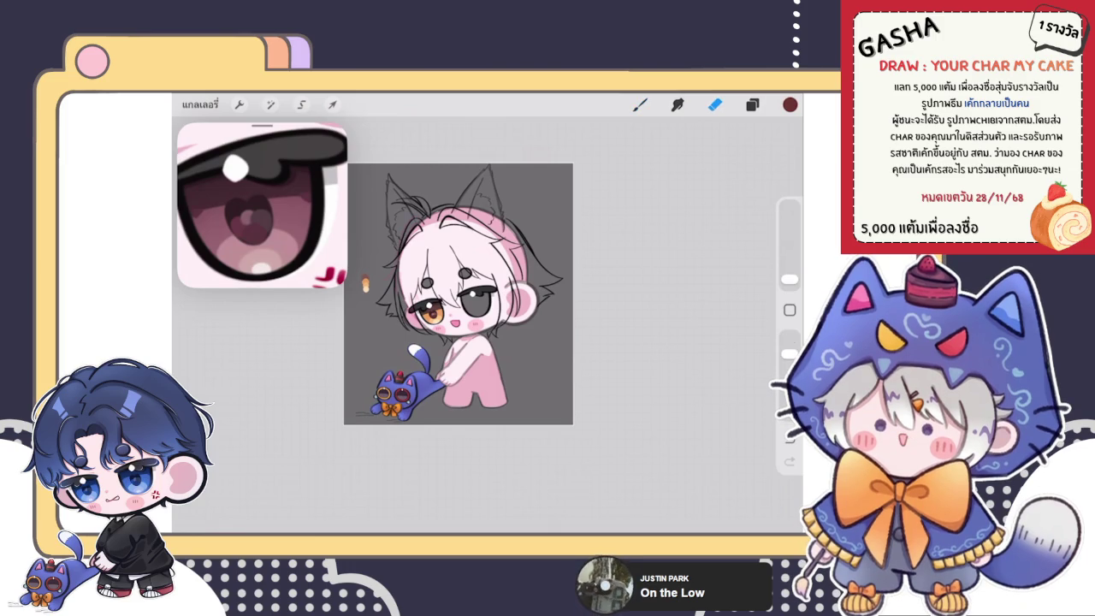
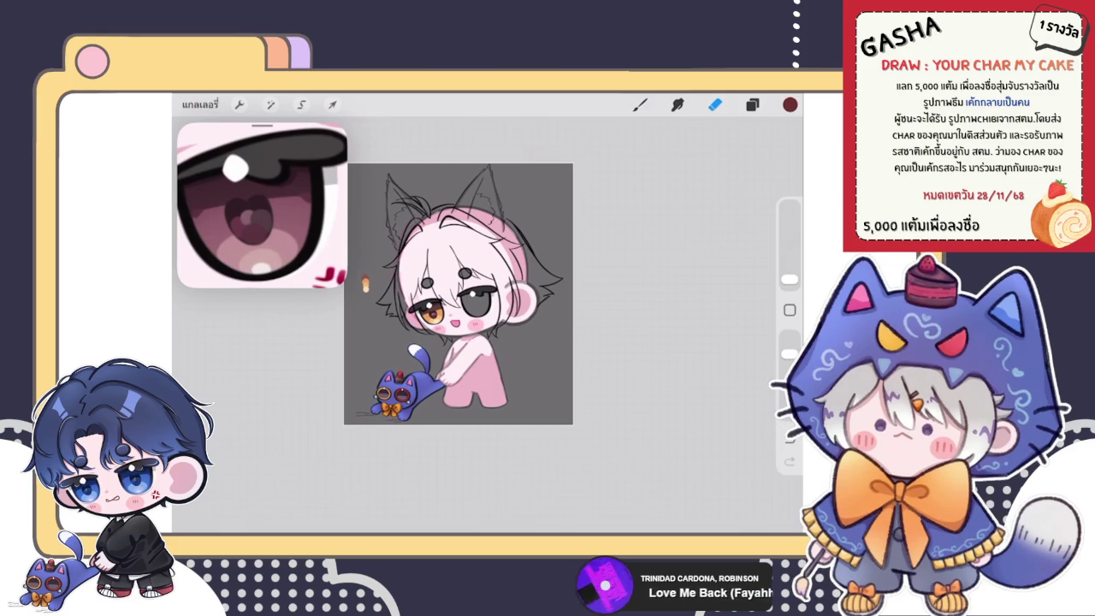
Select the pupil layer and put Transform into Warp mode.
scroll(479, 308, "up", 5)
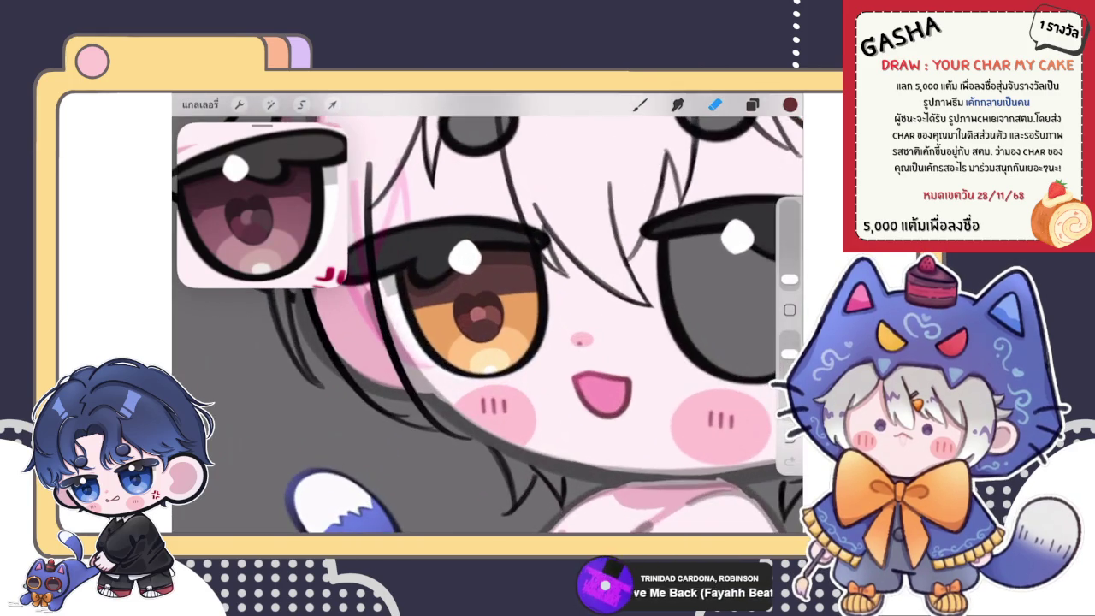
scroll(479, 308, "up", 3)
left_click(752, 104)
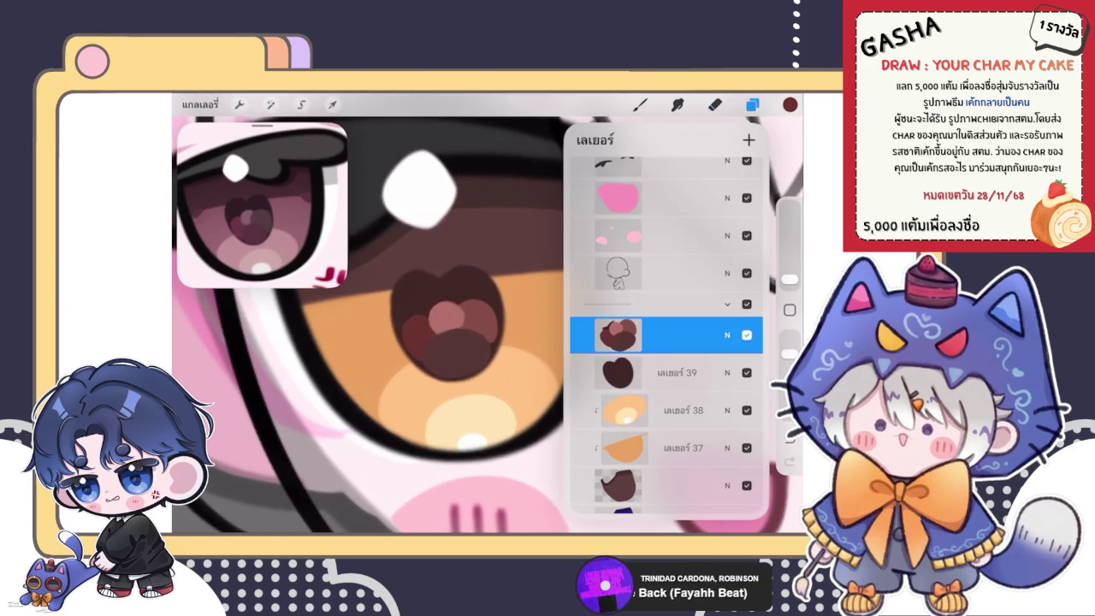
left_click(332, 104)
left_click(580, 469)
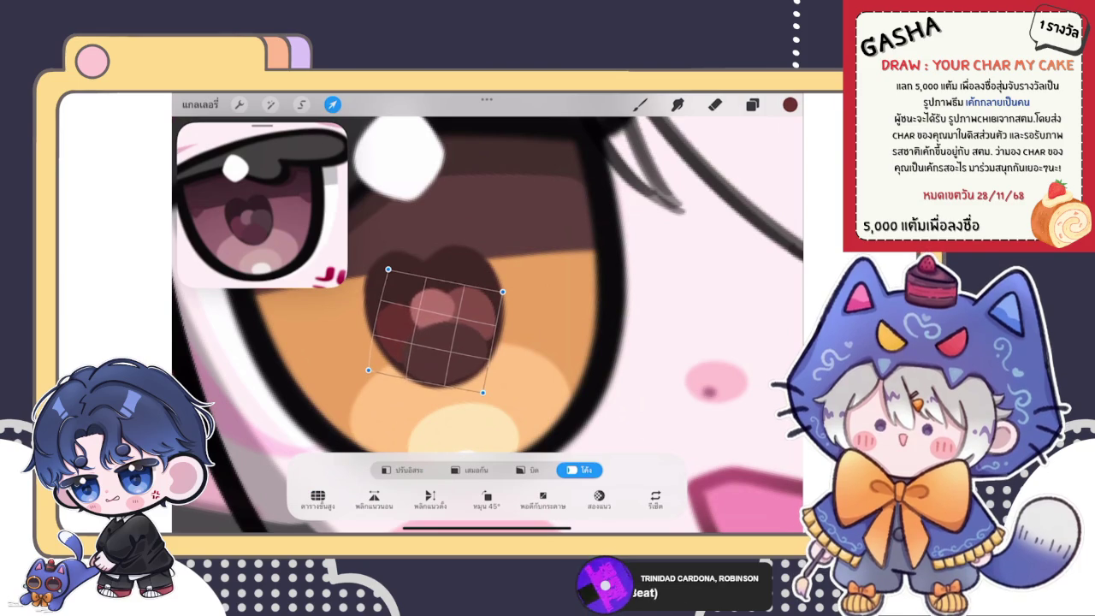
left_click(640, 104)
Warp one corner of the heart-shaped pupil slightly and commit it.
scroll(488, 325, "down", 2)
scroll(453, 334, "up", 2)
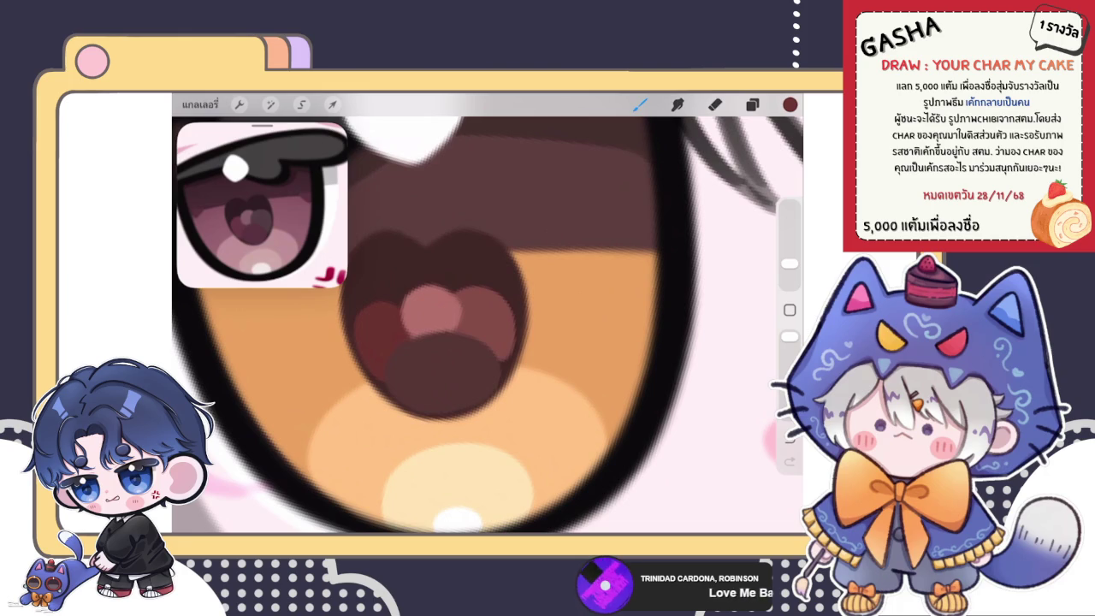
left_click(332, 104)
left_click_drag(538, 284, 542, 282)
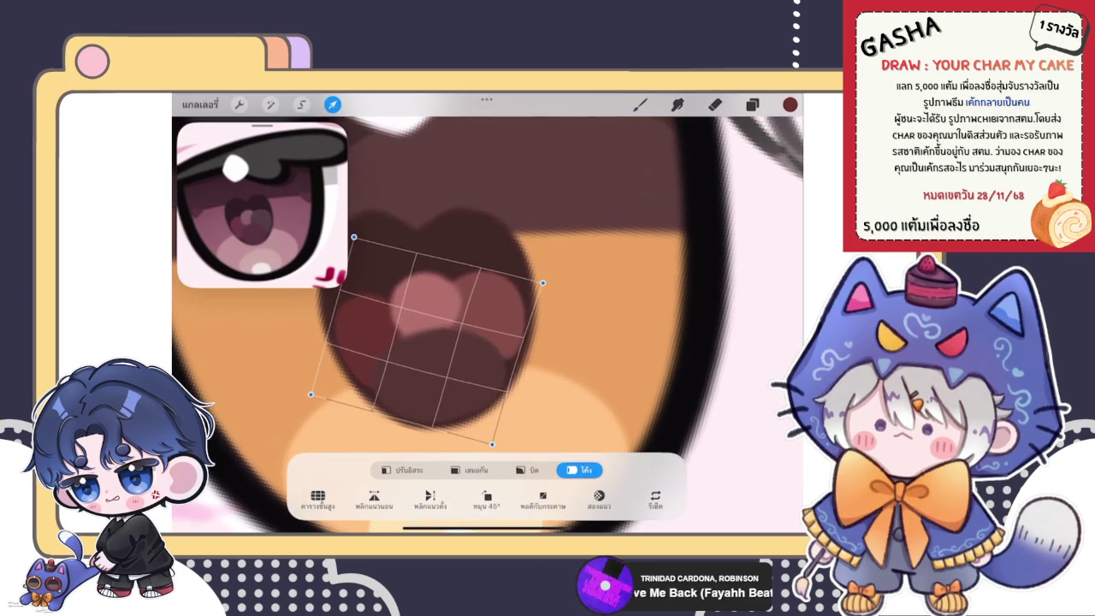
left_click(640, 103)
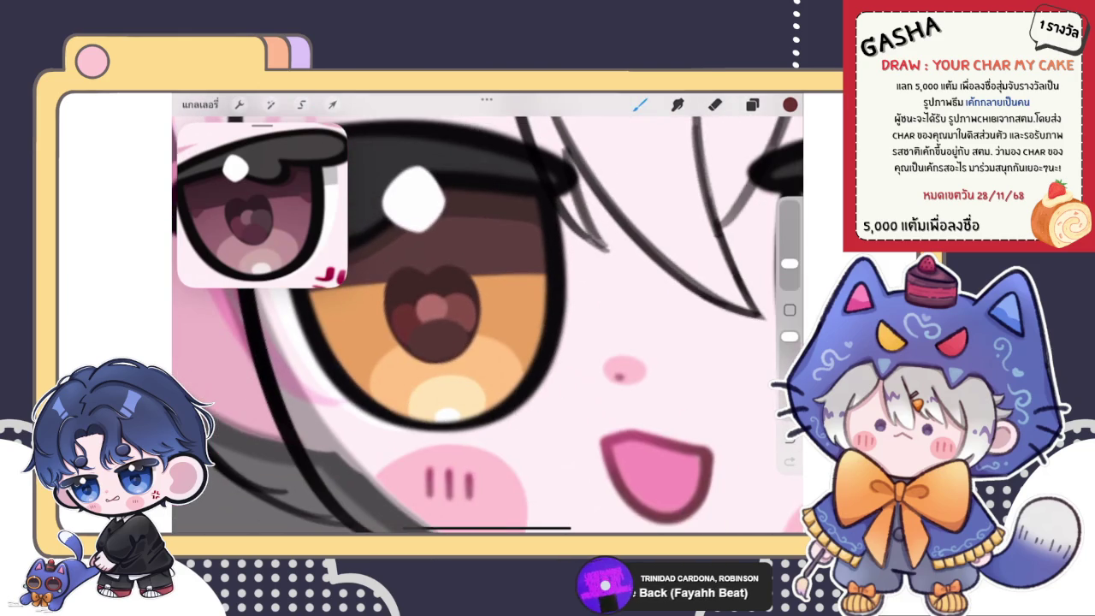
Scroll around the canvas and begin eyedropping a colour at the iris edge.
scroll(487, 313, "down", 3)
scroll(488, 313, "down", 2)
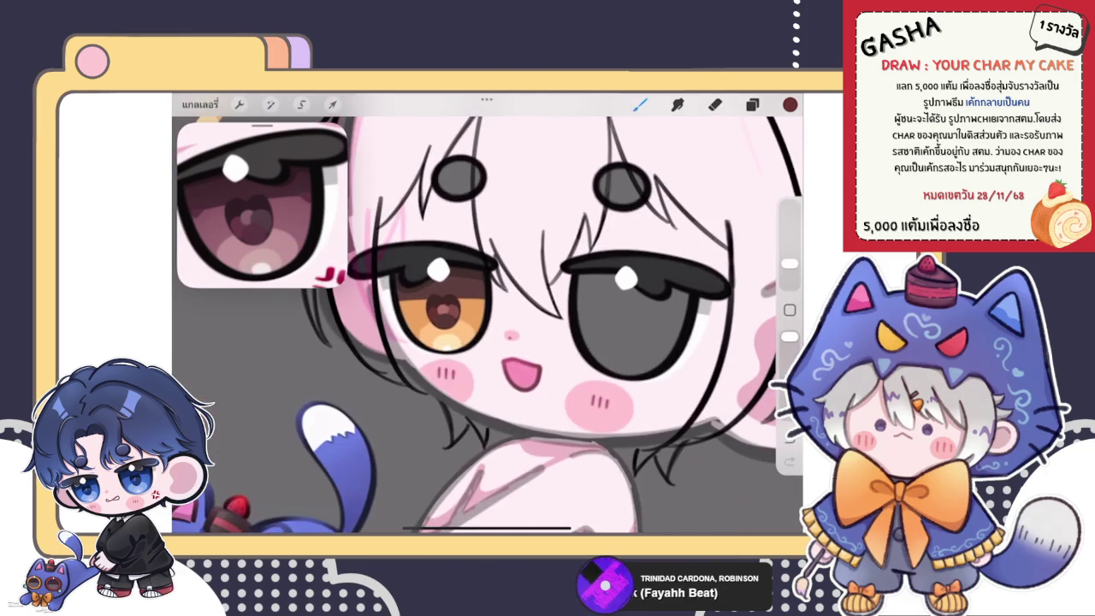
scroll(483, 312, "down", 2)
scroll(483, 312, "down", 2)
scroll(483, 312, "down", 2)
scroll(483, 312, "down", 1)
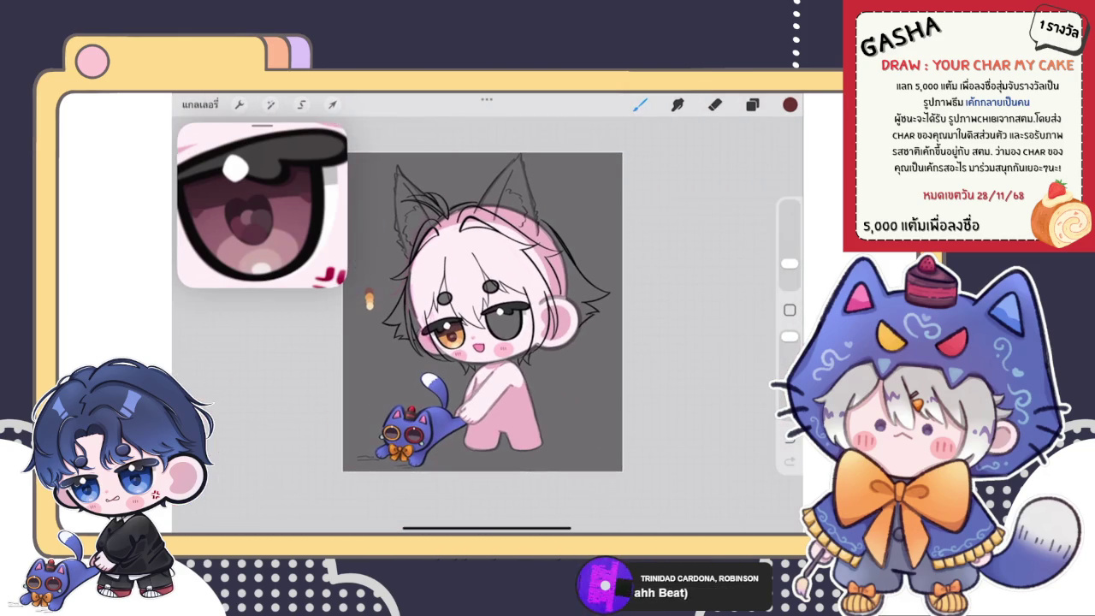
scroll(479, 325, "up", 1)
scroll(479, 325, "up", 1)
scroll(479, 325, "up", 1)
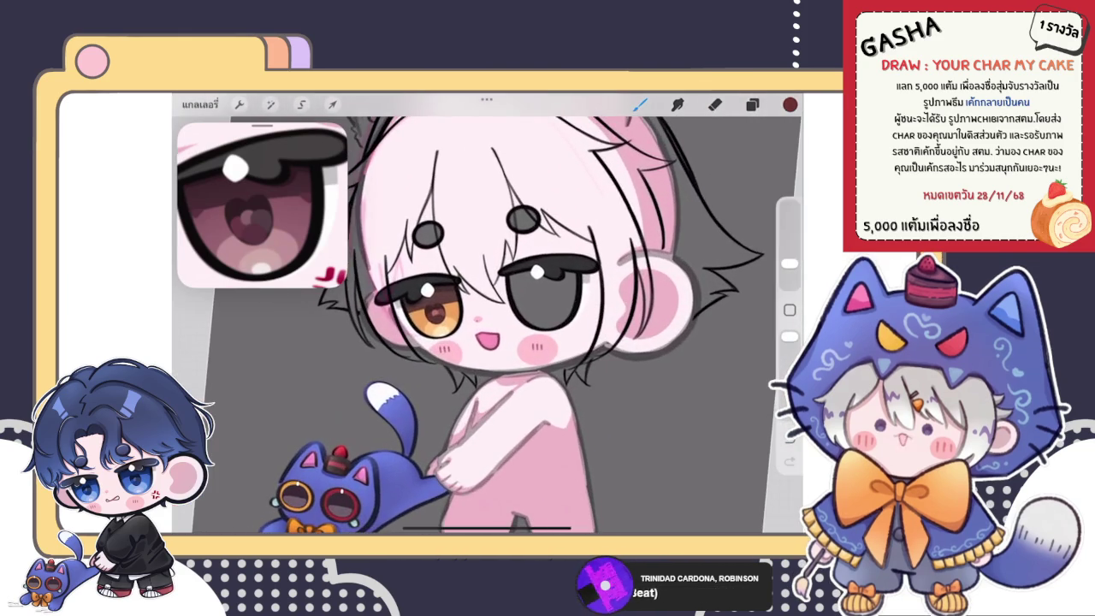
scroll(479, 325, "up", 2)
scroll(474, 304, "up", 2)
scroll(475, 303, "up", 2)
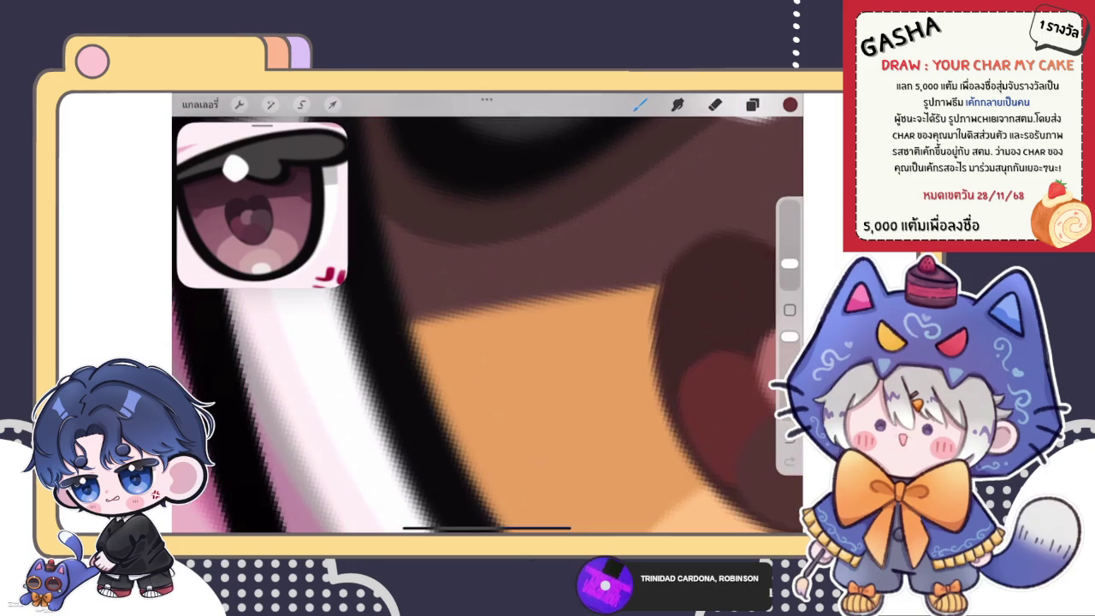
left_click_drag(435, 423, 456, 313)
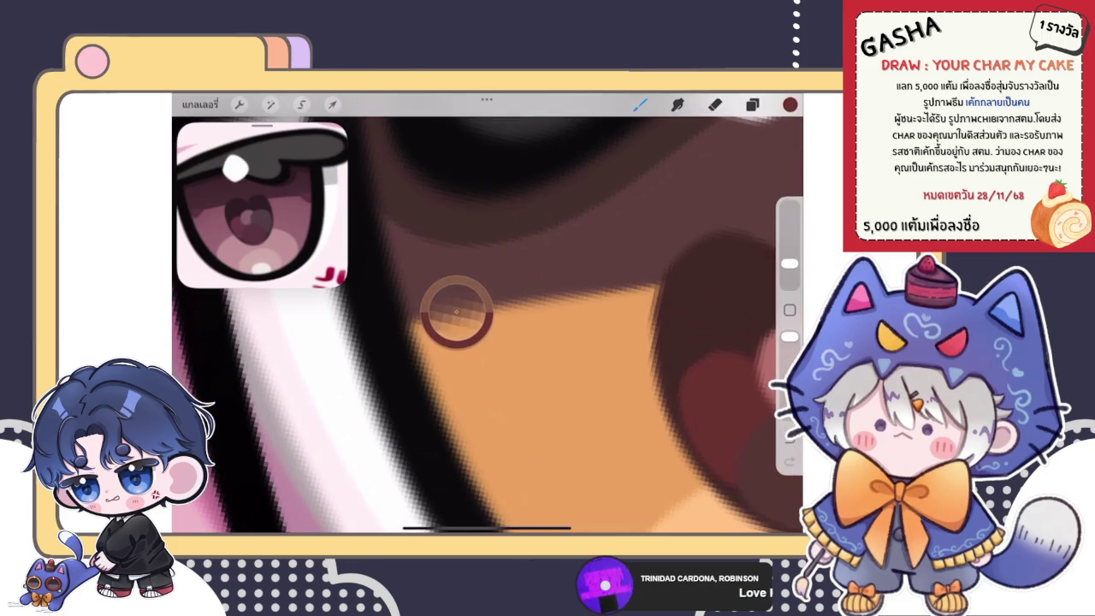
Sample the iris-edge brown, toggle Eraser then Brush, and show the Layers list.
left_click_drag(455, 313, 449, 310)
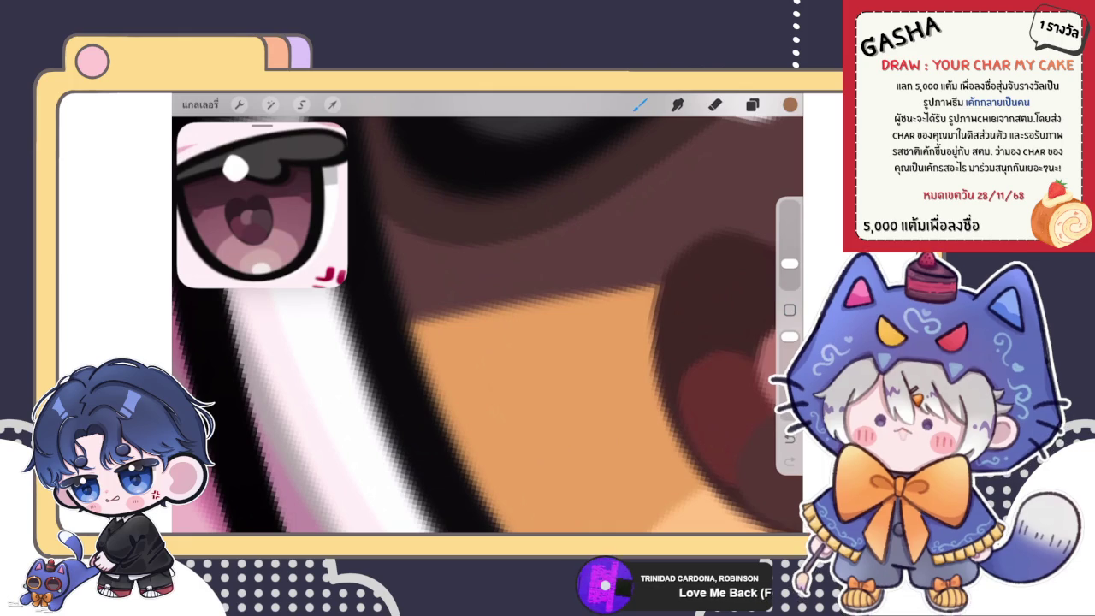
key("e")
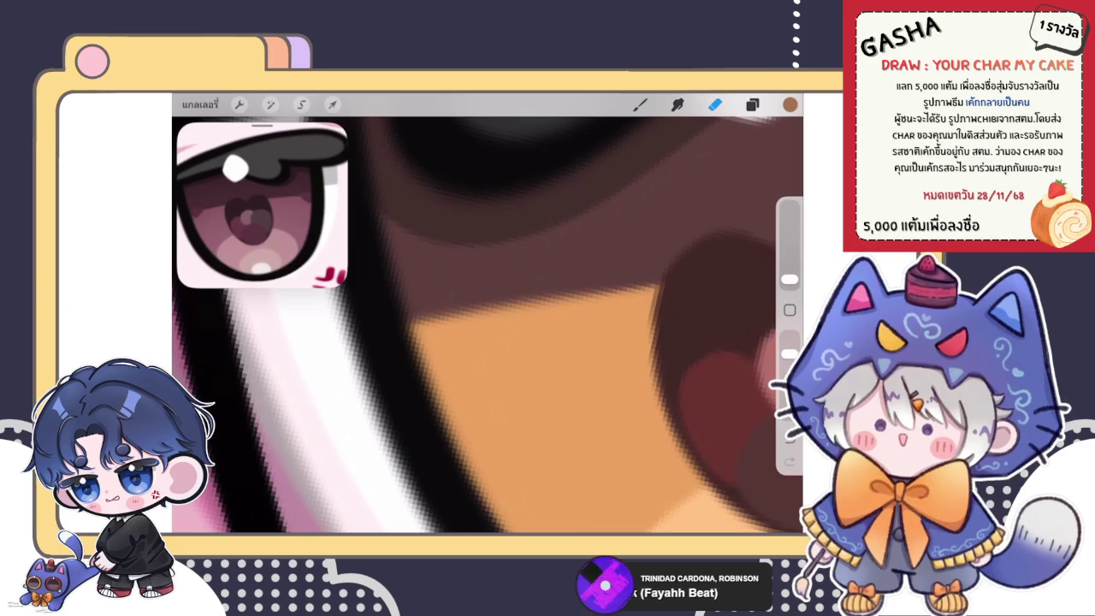
key("b")
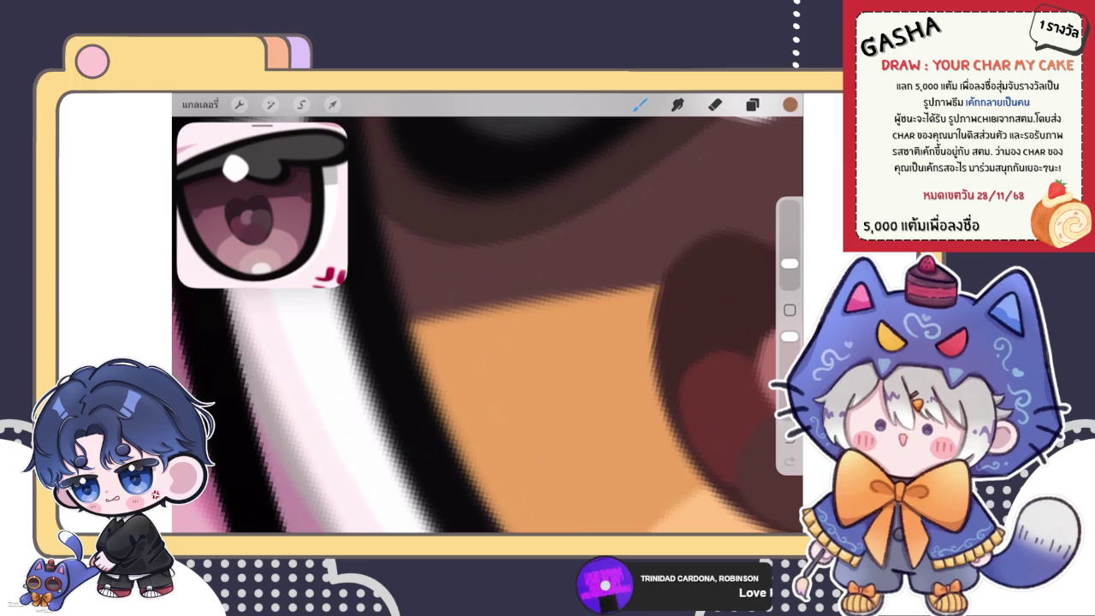
key("l")
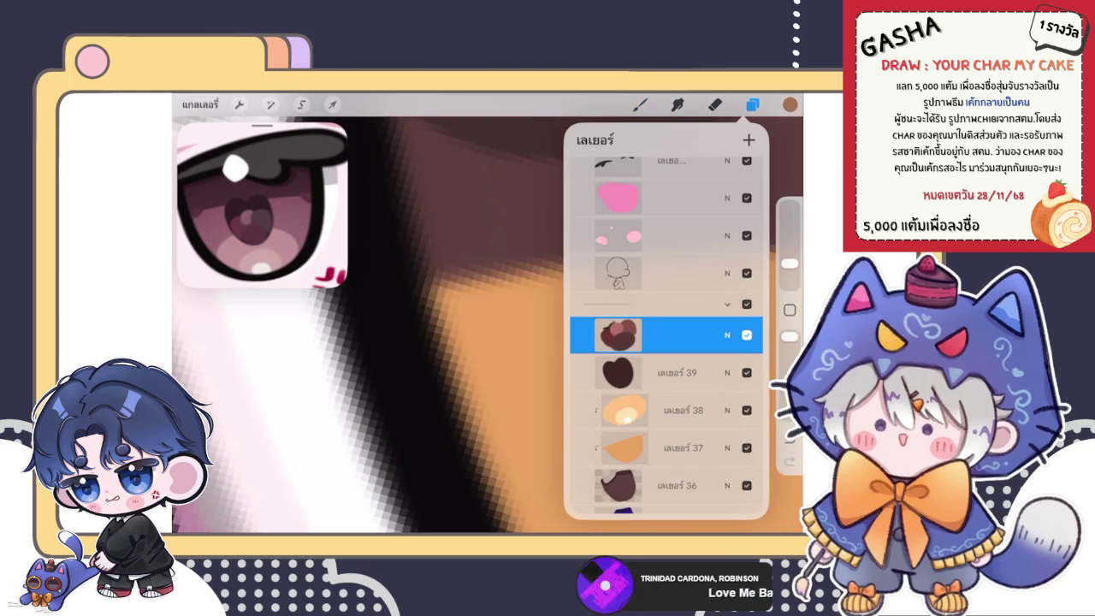